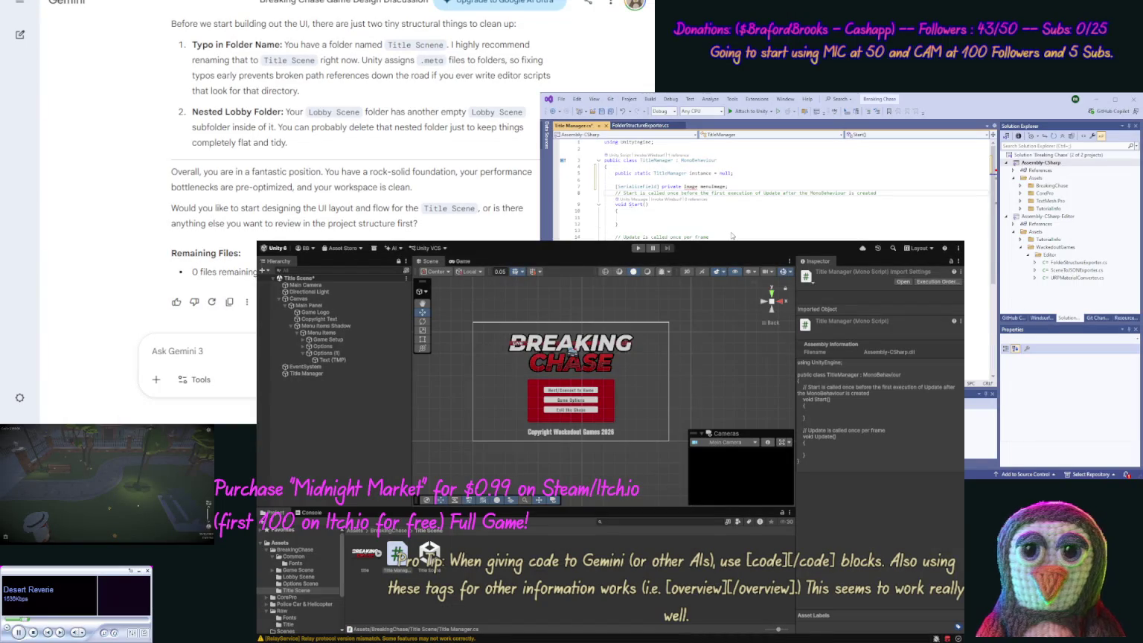
Add 'using UnityEngine.UI;' and a serialized private Image menuImage field to TitleManager.cs, then save.
key("ctrl+period")
key("Return")
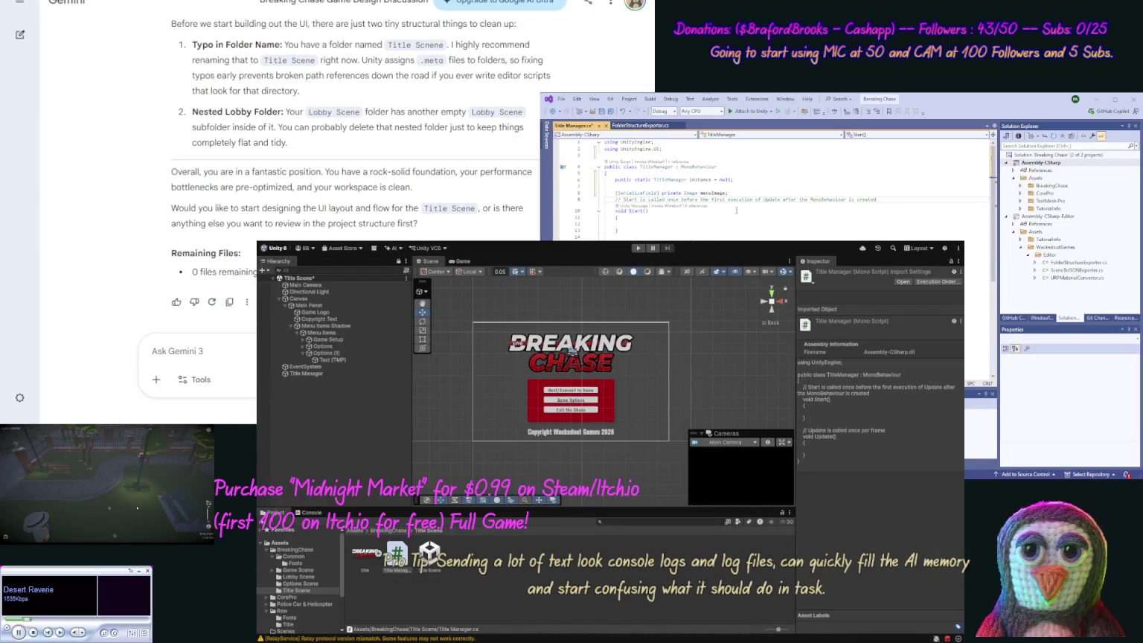
key("Return")
key("ctrl+s")
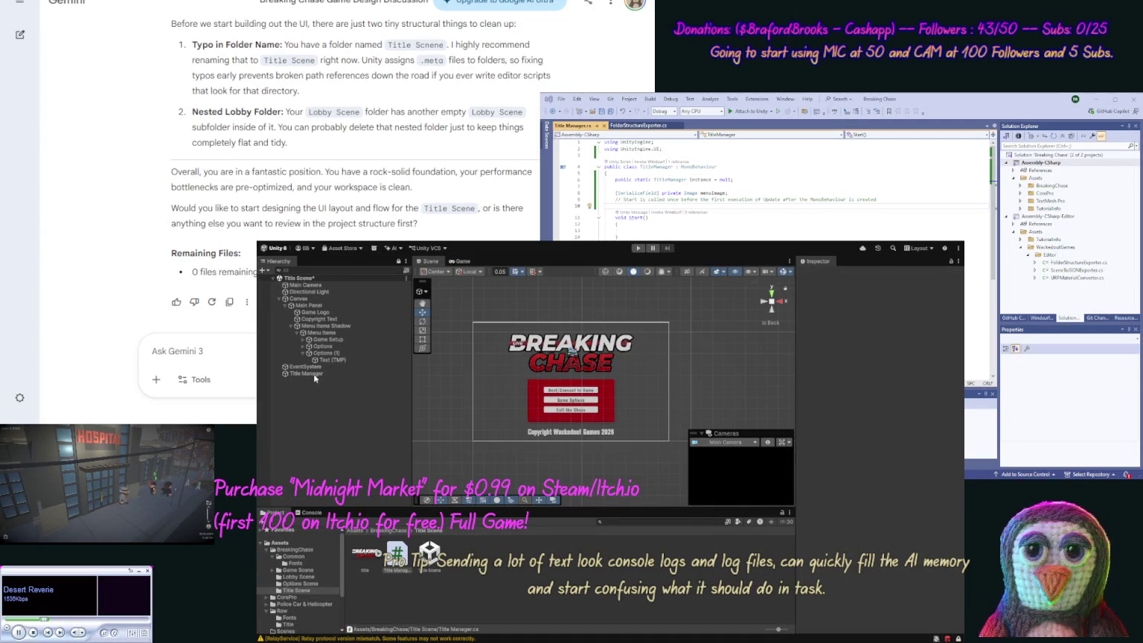
left_click(314, 374)
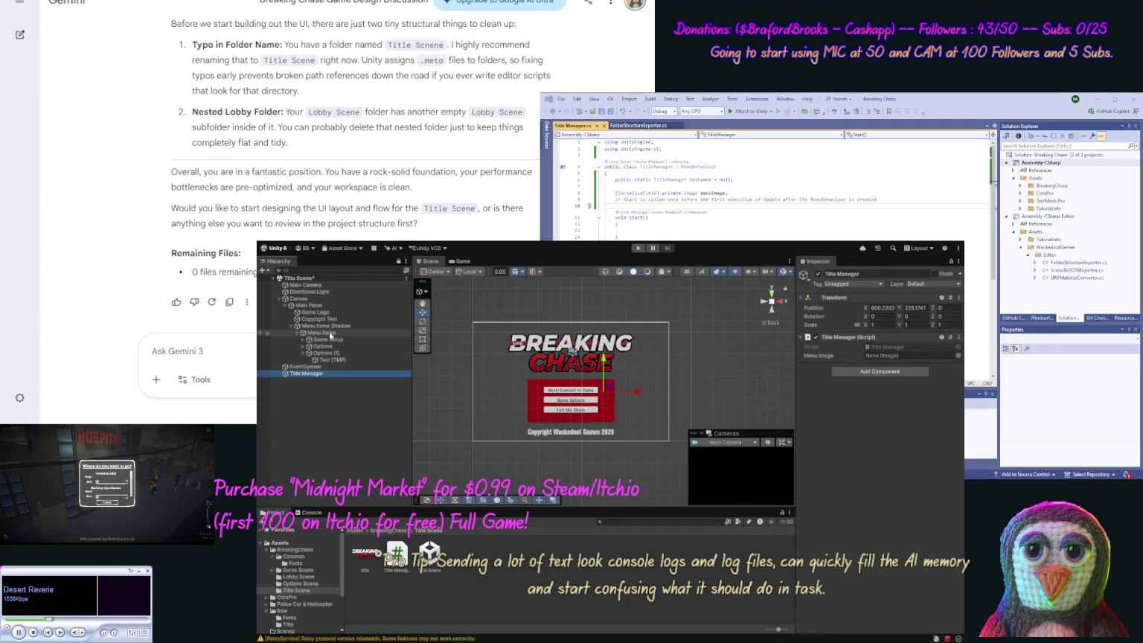
Assign the scene's Menu Items image to the Title Manager's Menu Image field.
left_click_drag(329, 336, 913, 356)
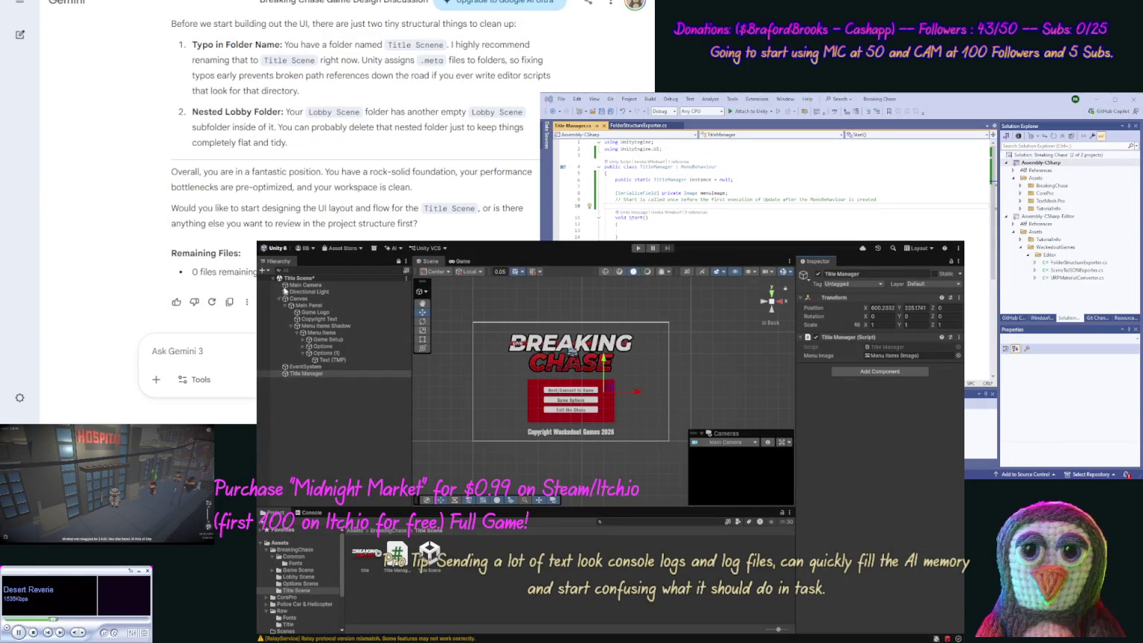
left_click(493, 553)
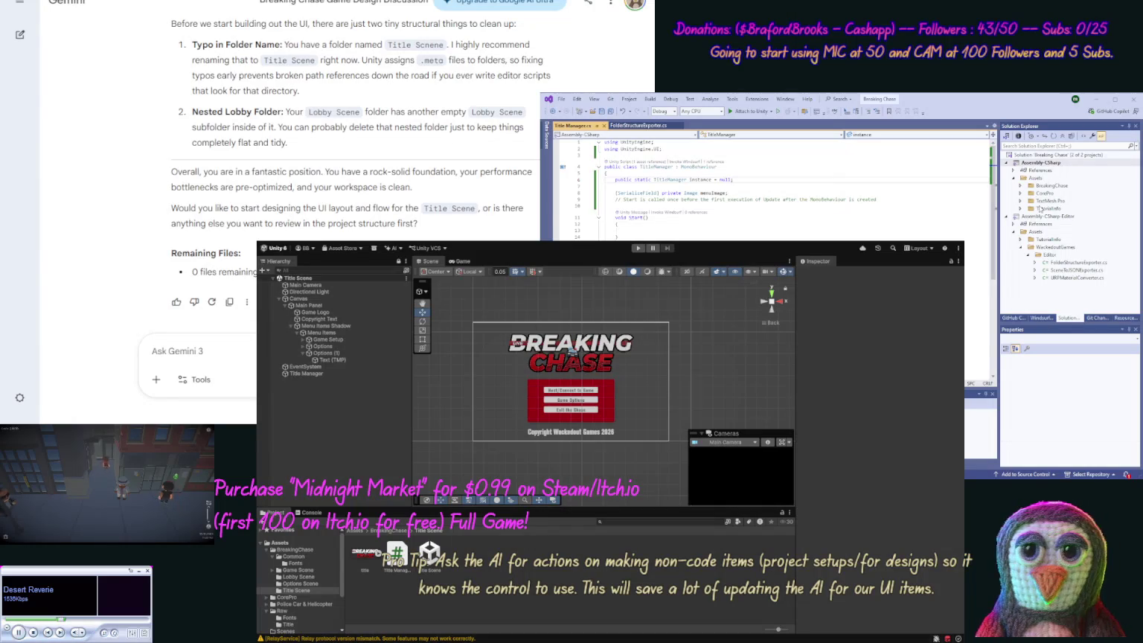
Add a serialized private Scene field named optionsScene below the menuImage field.
left_click(729, 193)
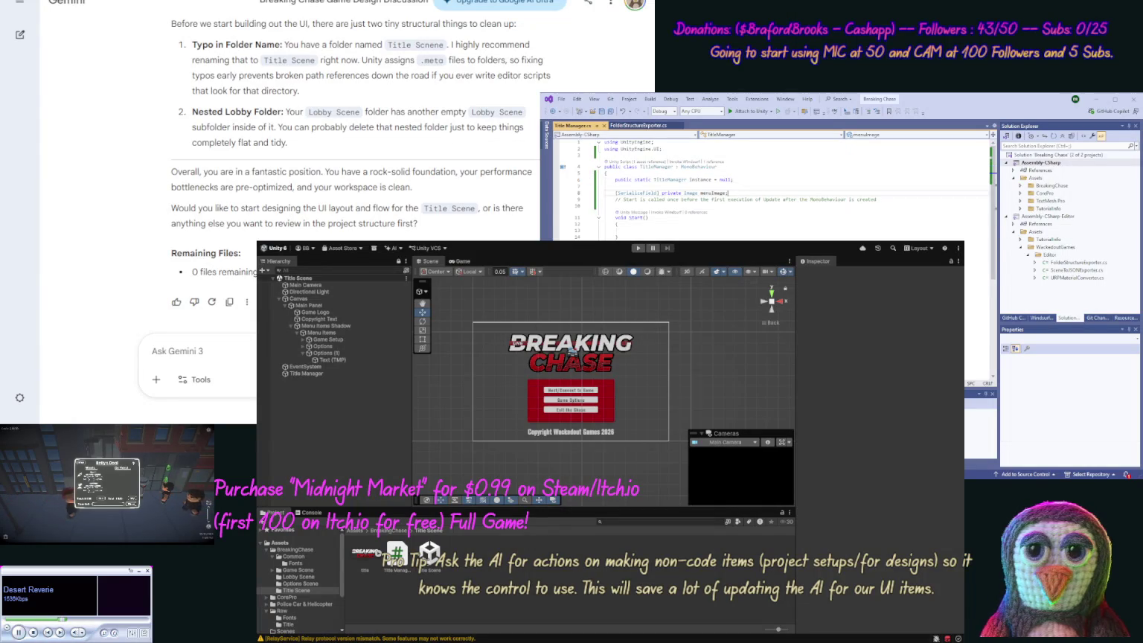
key("Return")
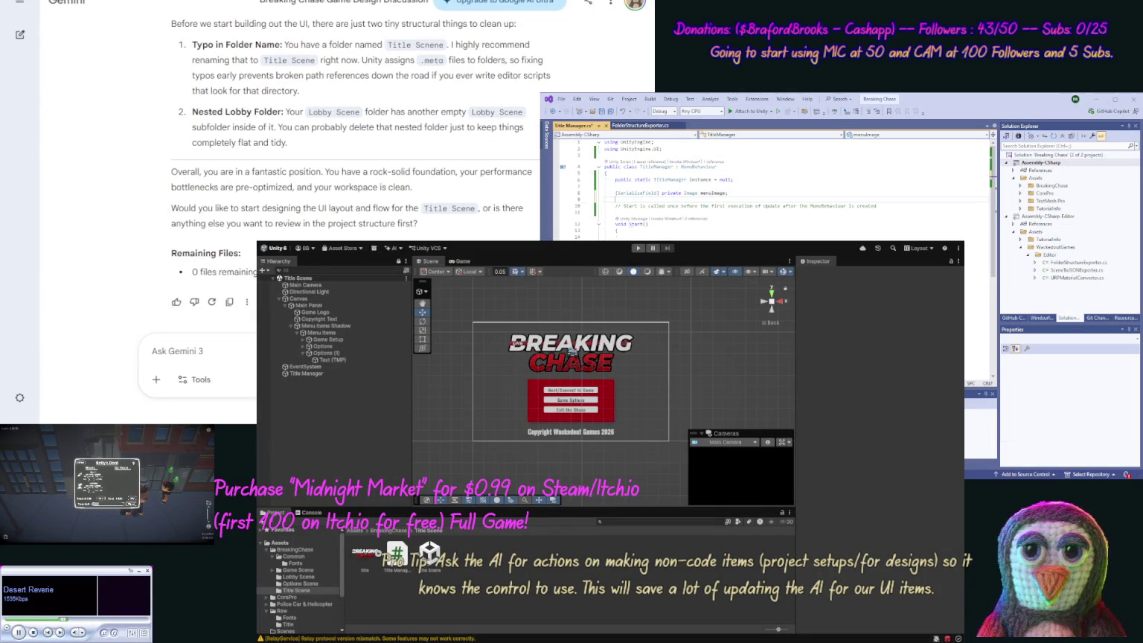
type("[SerializeField] private Image menuImage;")
double_click(690, 199)
type("SceneManager")
key("BackSpace")
key("BackSpace")
key("BackSpace")
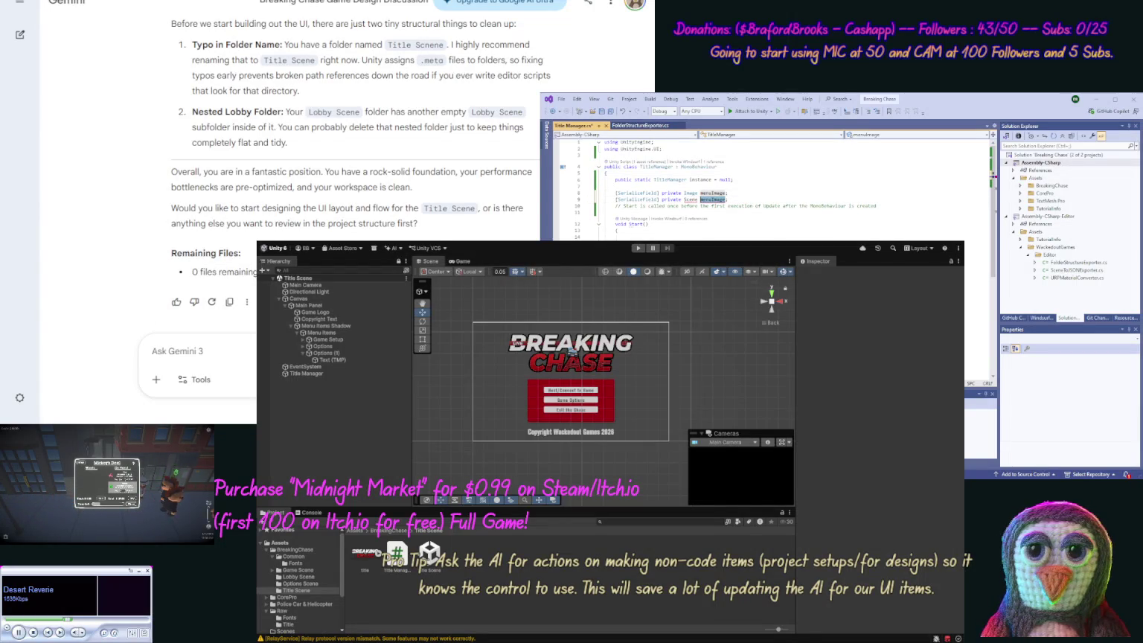
type("optionsSc")
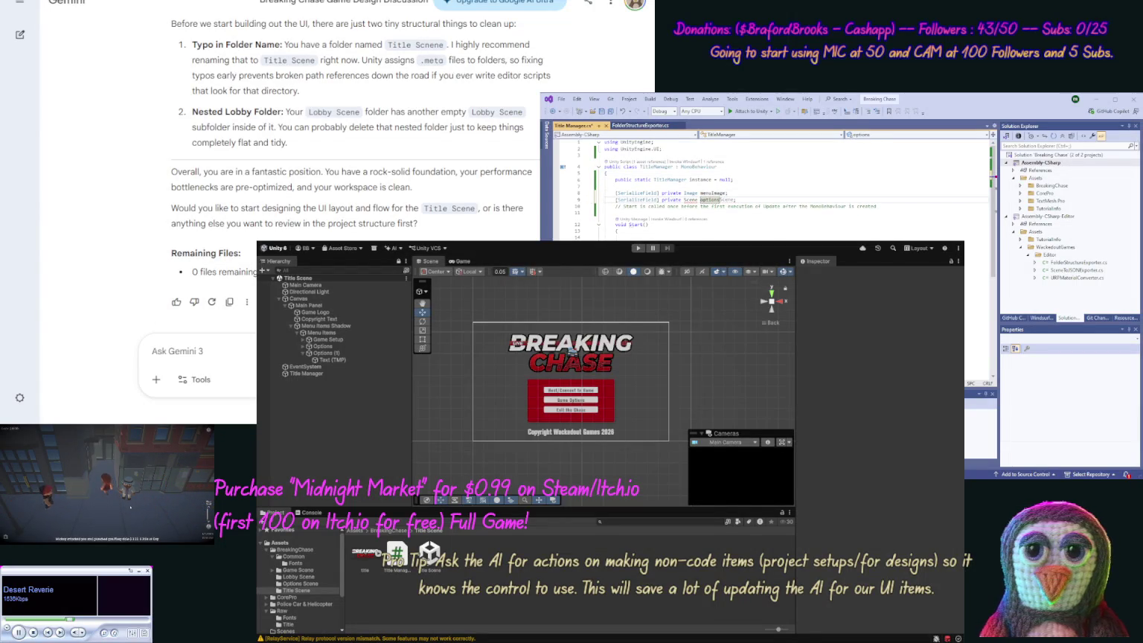
key("Tab")
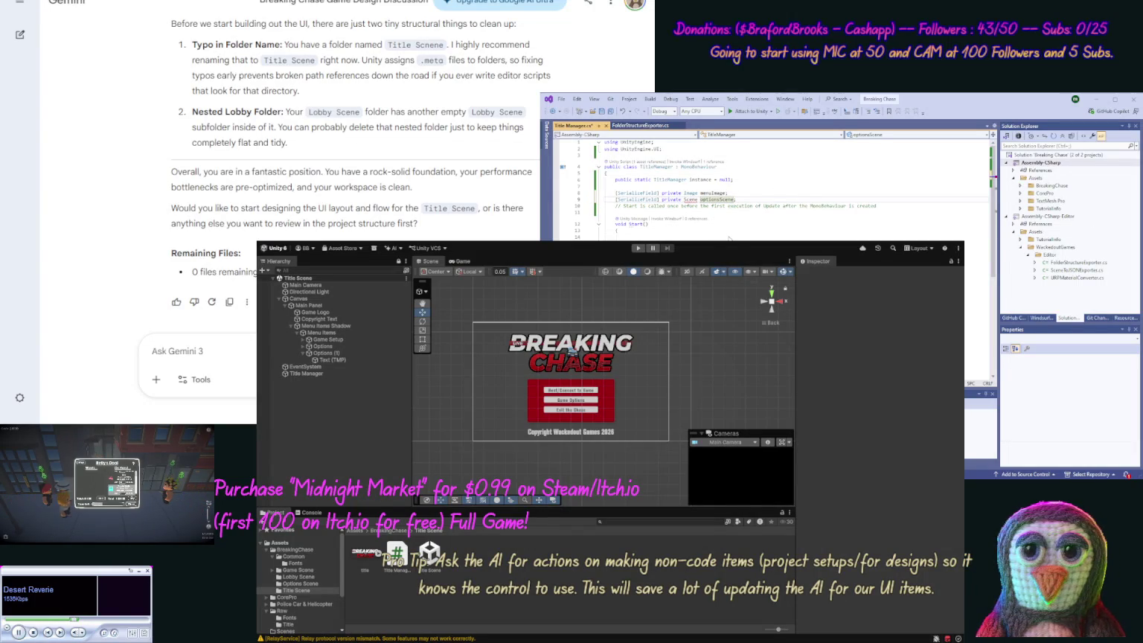
Import UnityEngine.SceneManagement, add a lobbyScene Scene field, and save the script.
type("using UnityEngine.SceneManagement;")
left_click(760, 207)
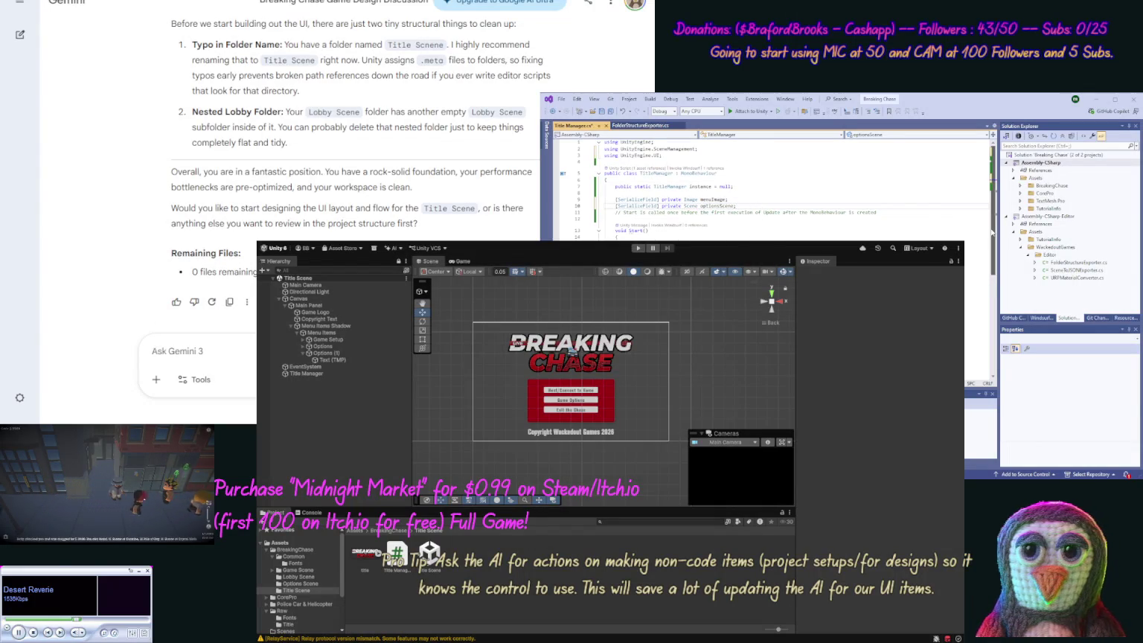
key("ctrl+d")
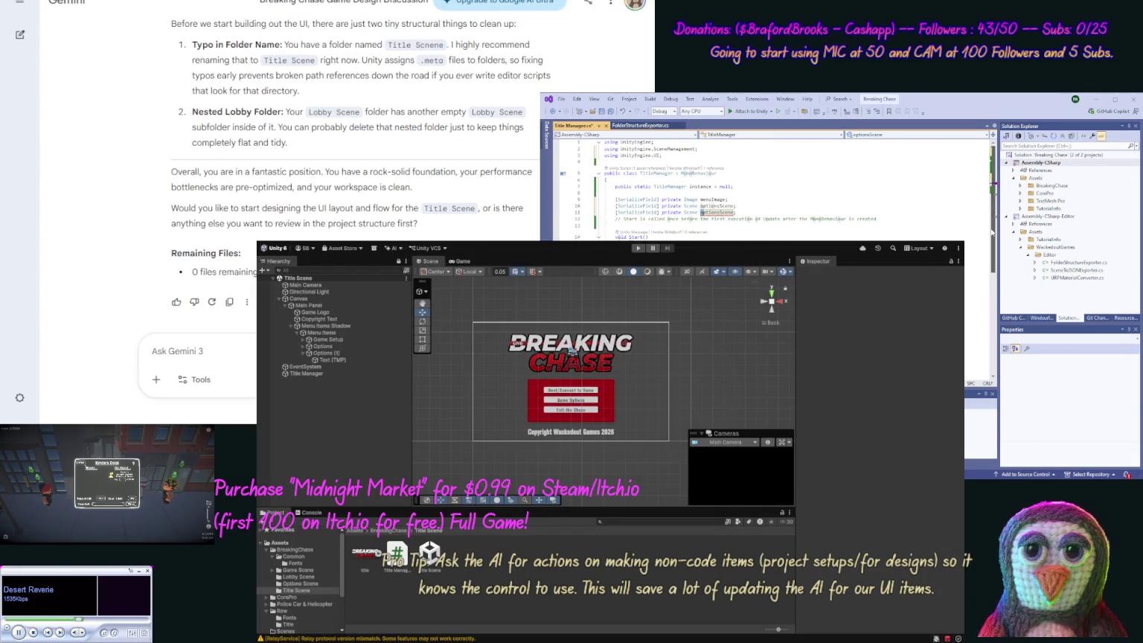
type("lobbyScene")
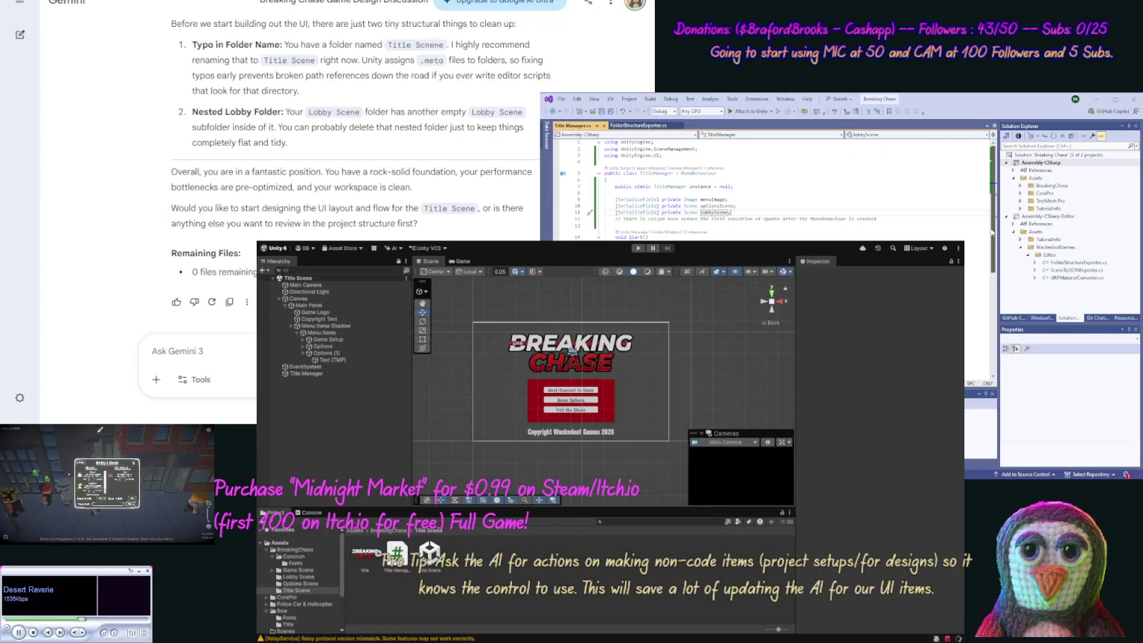
key("ctrl+s")
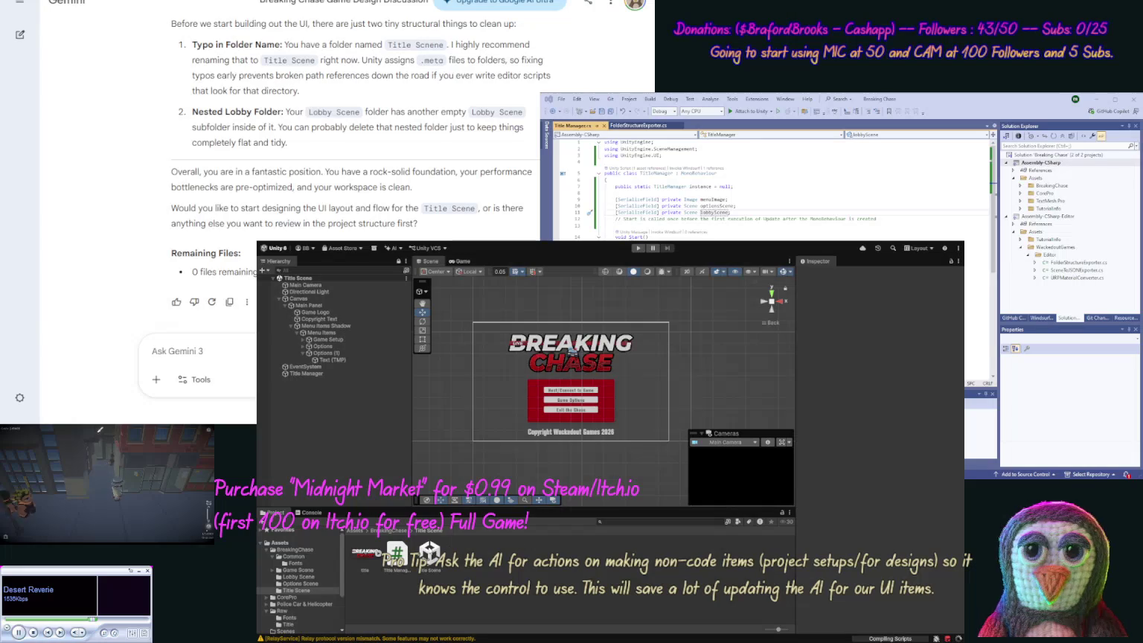
Create a folder named Fade Scene and move it into BreakingChase.
left_click(294, 557)
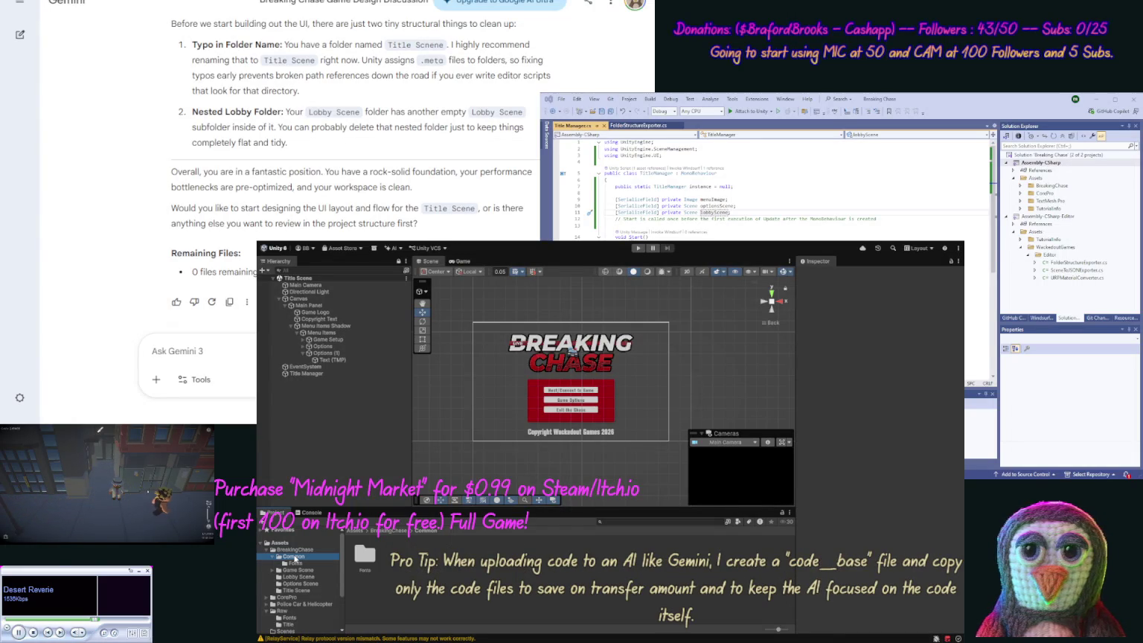
left_click(405, 568)
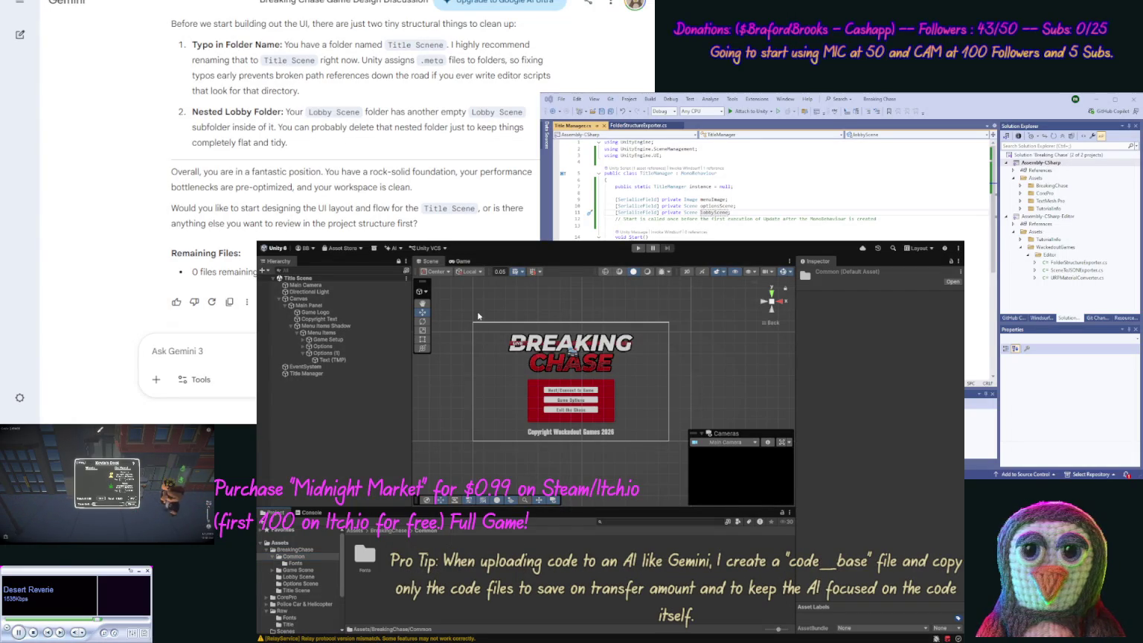
key("ctrl+shift+n")
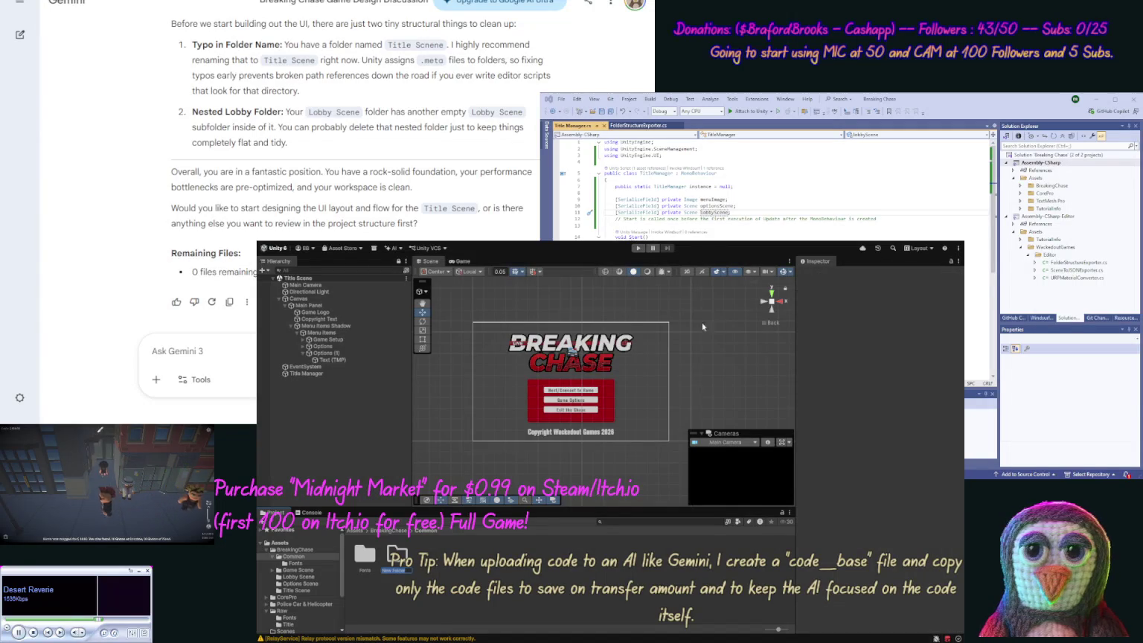
type("Fol")
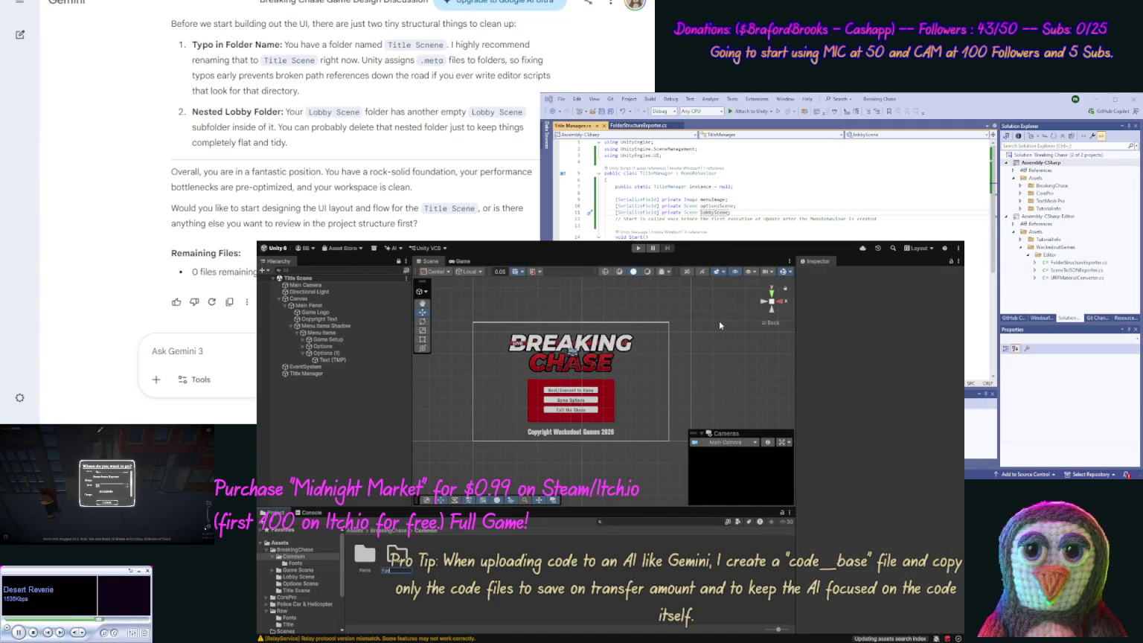
type("cene")
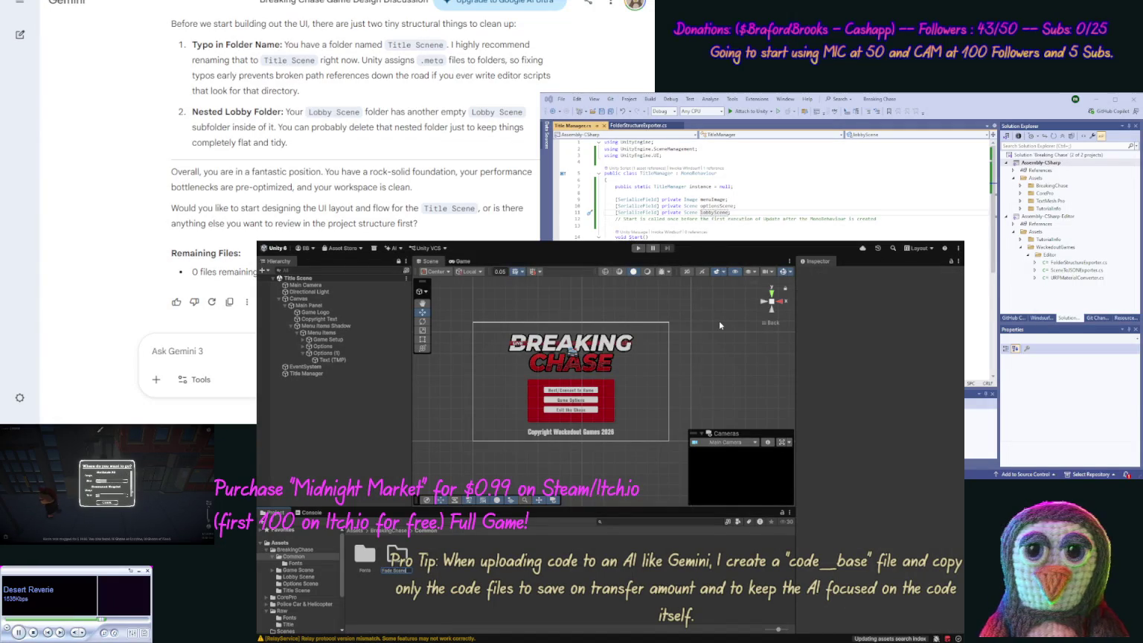
key("Return")
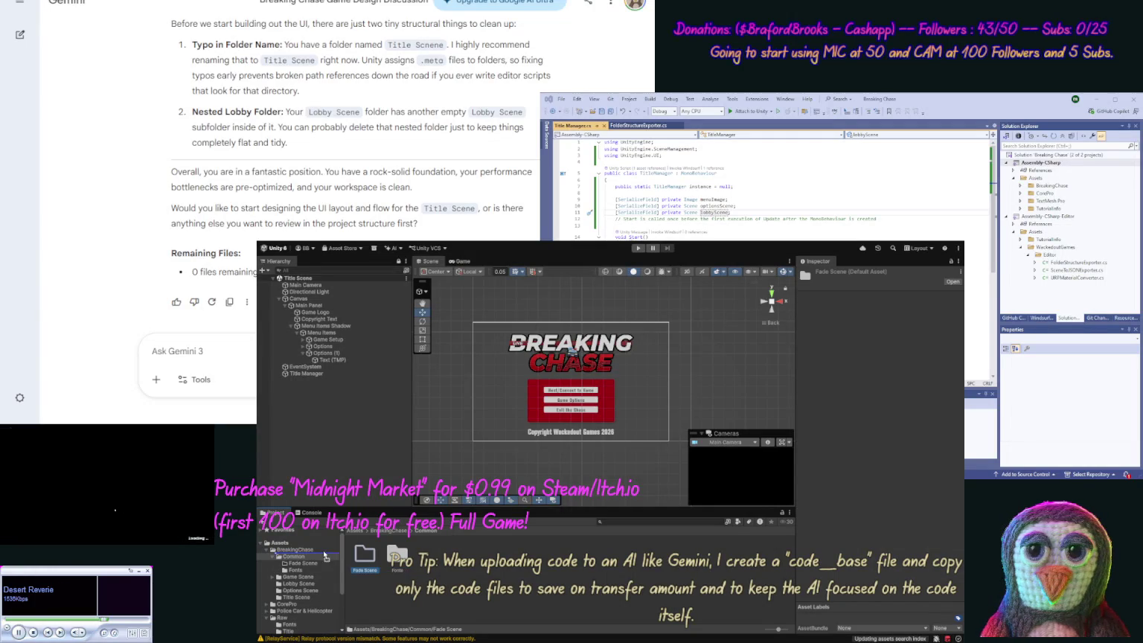
left_click_drag(309, 552, 303, 551)
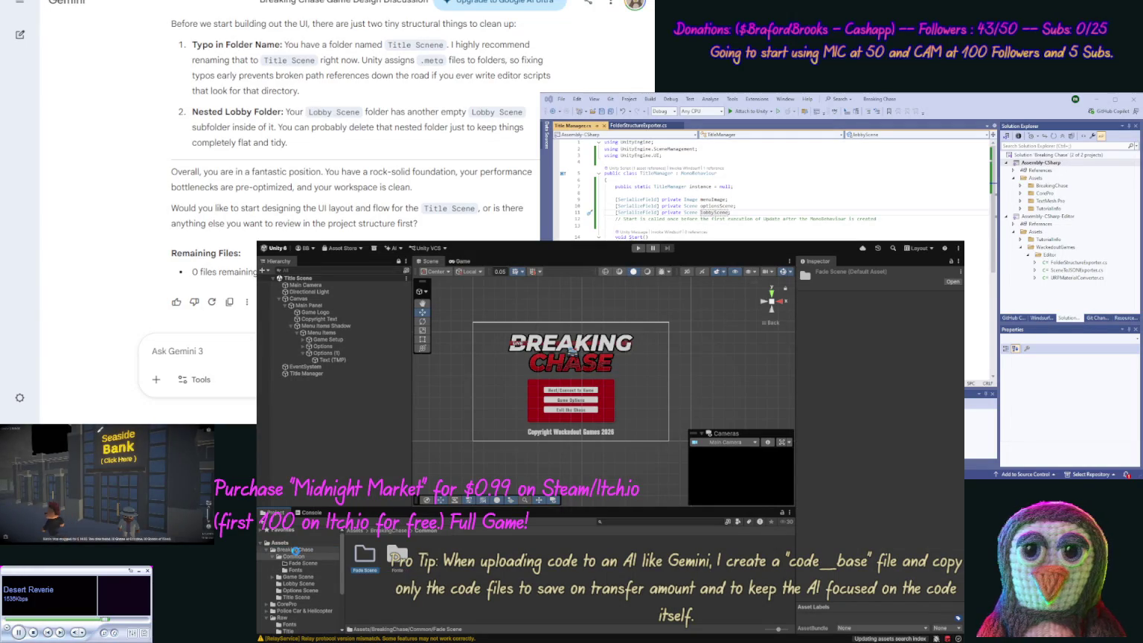
Create a new scene asset named Fade Scene inside the Fade Scene folder.
left_click(300, 570)
left_click(386, 574)
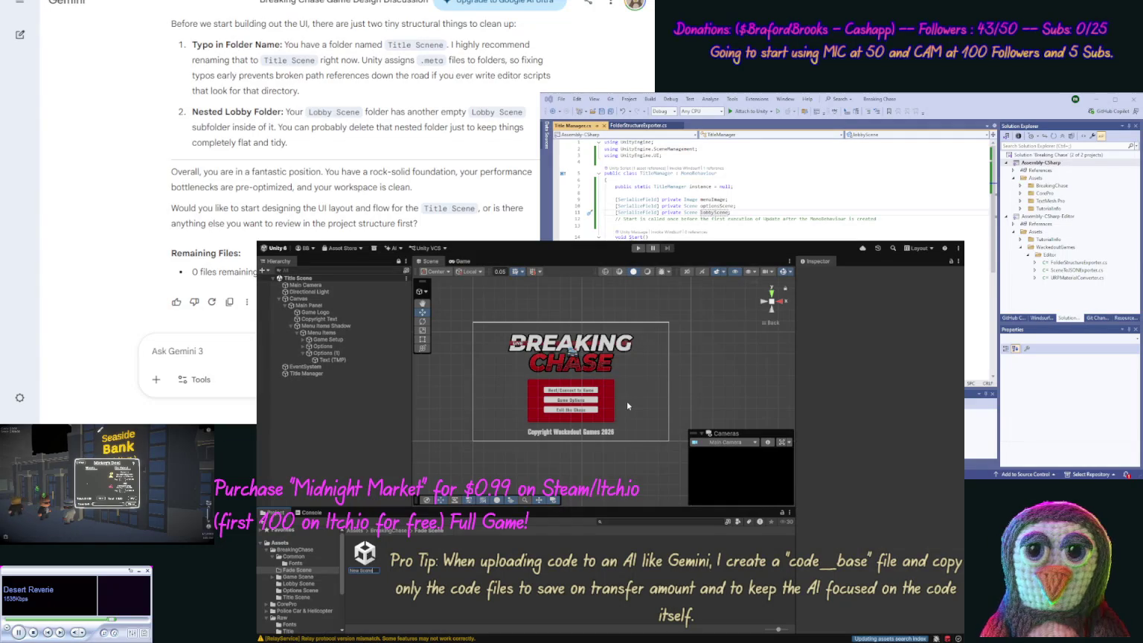
type("Fade Scene")
key("Return")
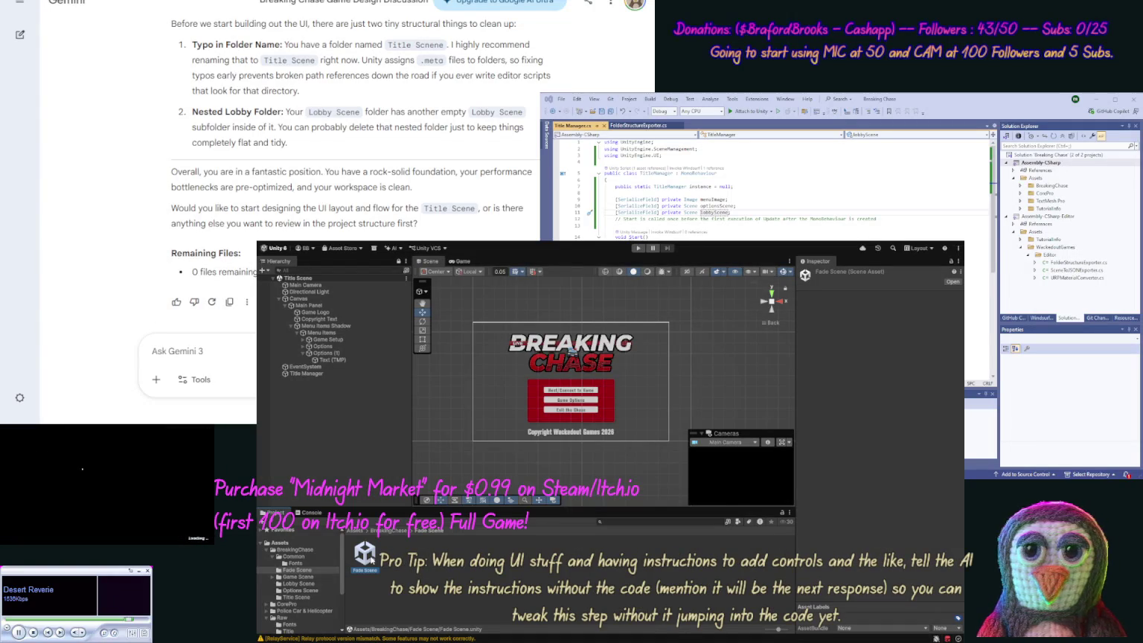
Open Fade Scene and change the Main Camera's Background Type from Skybox to Solid Color.
double_click(365, 552)
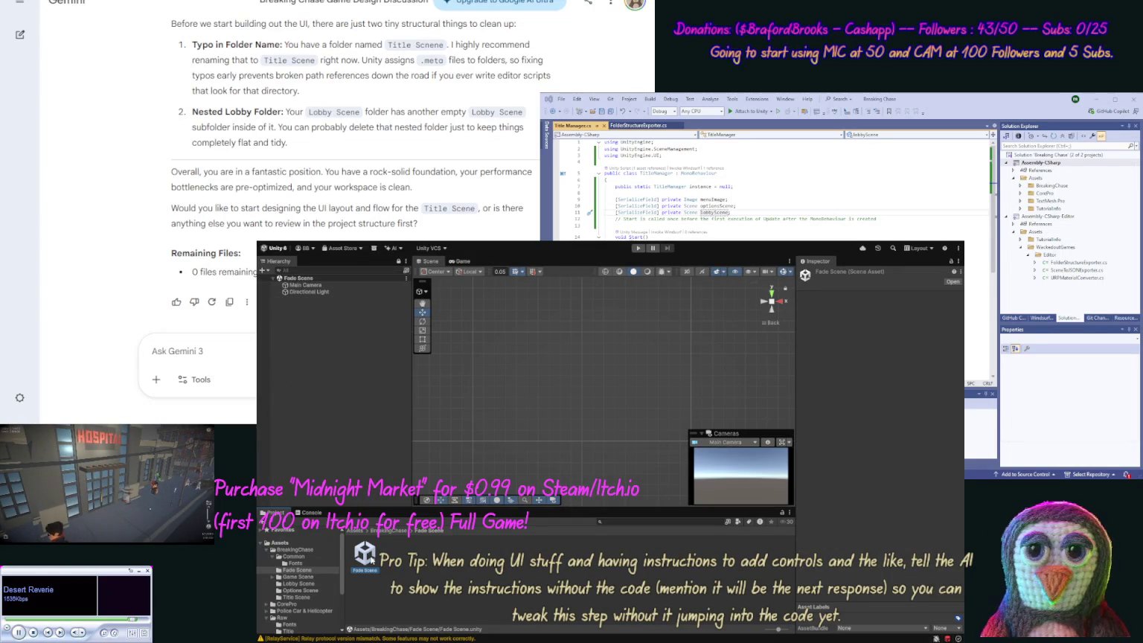
left_click(305, 285)
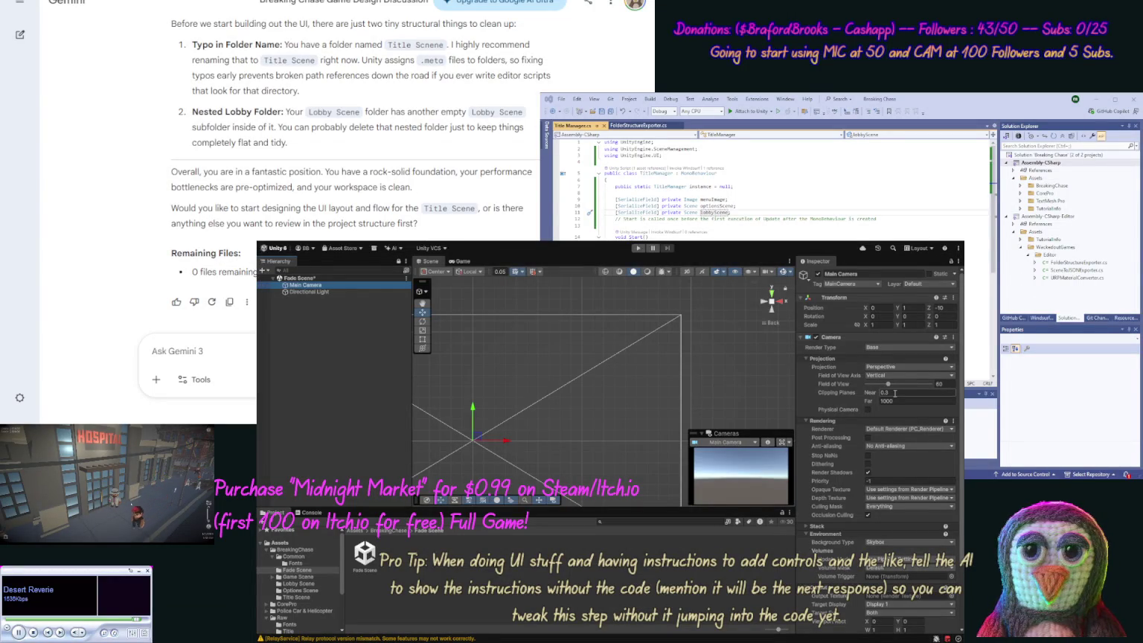
left_click(915, 541)
left_click(893, 551)
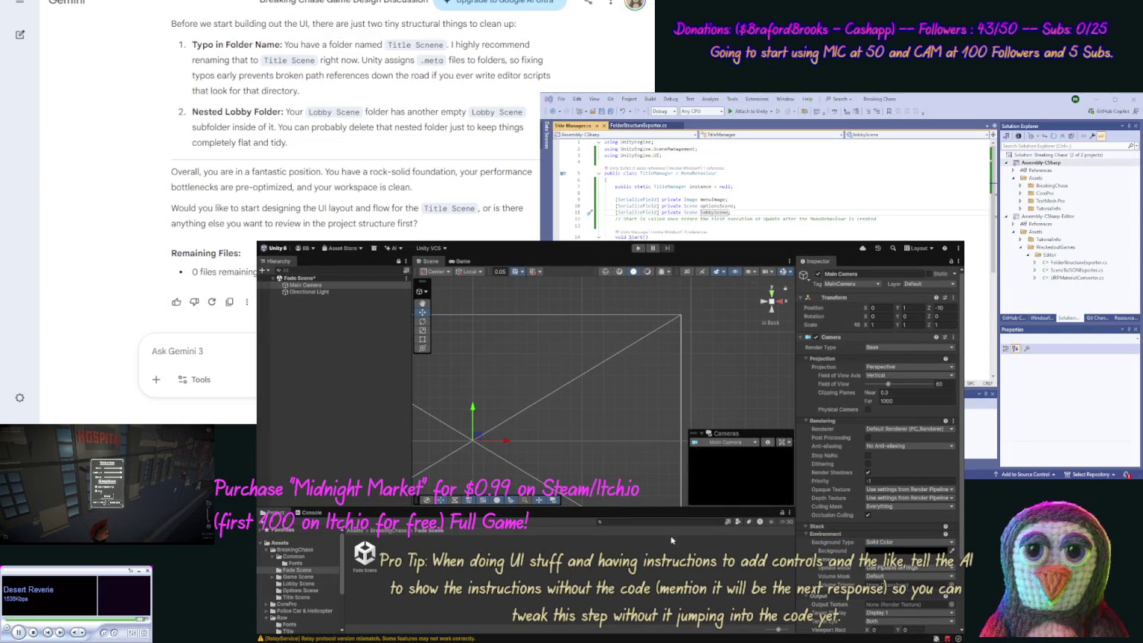
left_click(631, 558)
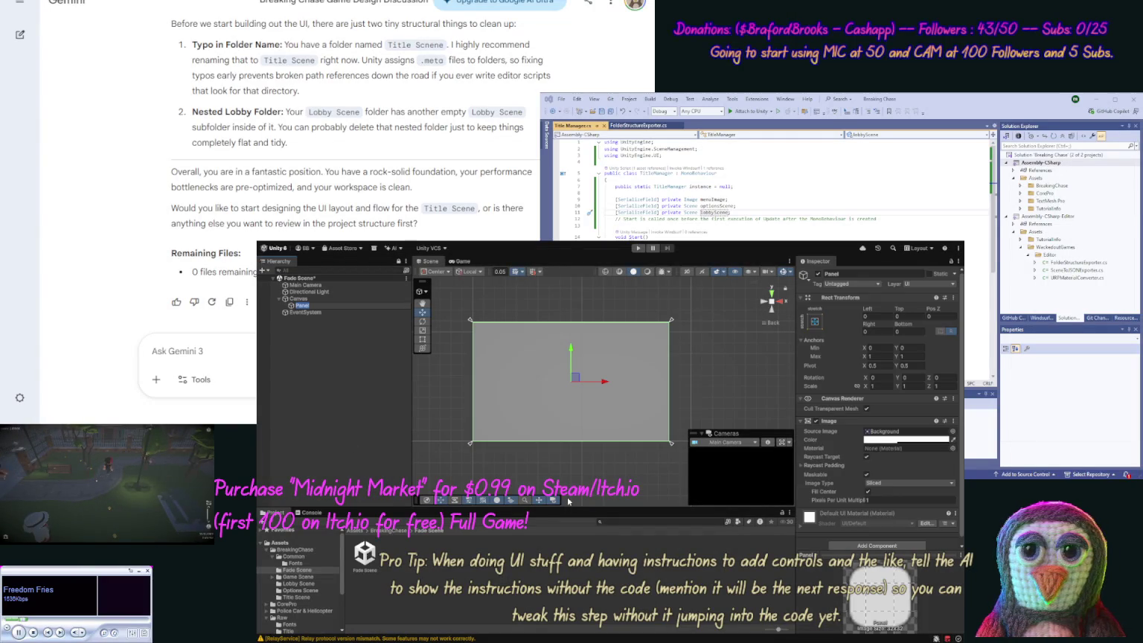
Clear the Panel's Source Image, make its colour translucent black, and rename it Fade Panel.
left_click(954, 433)
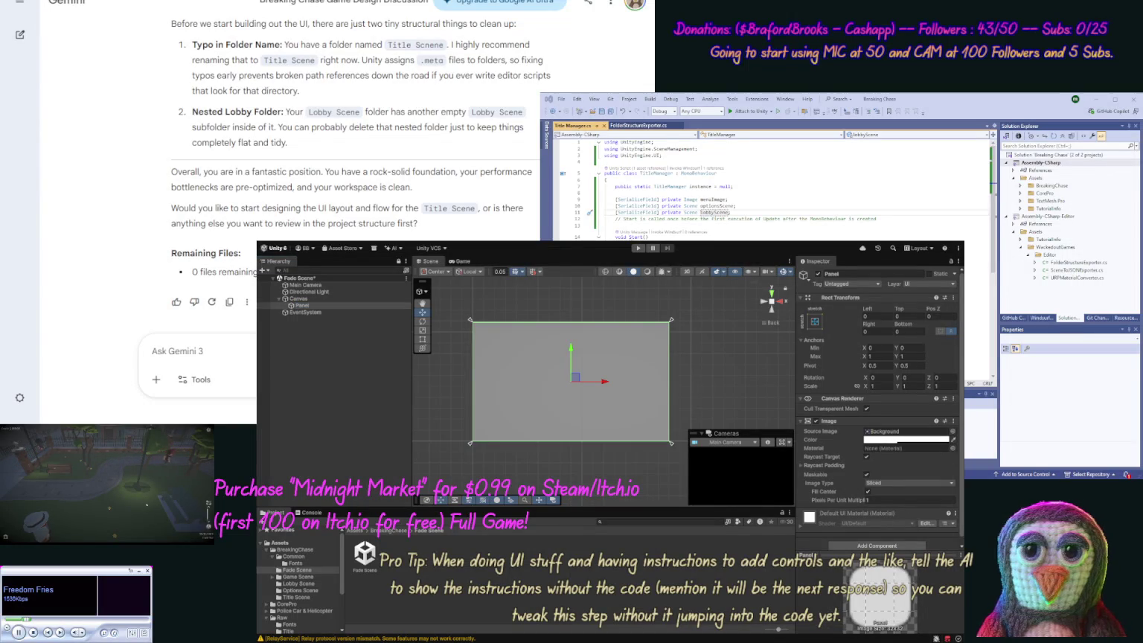
key("Delete")
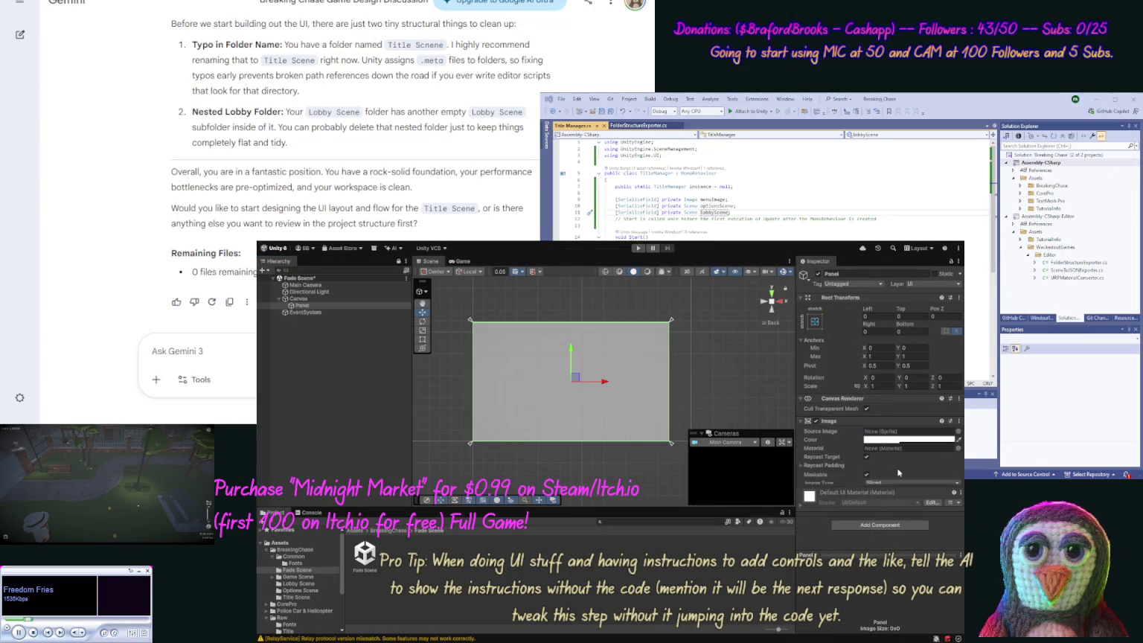
mouse_move(908, 460)
left_mouse_down()
mouse_move(878, 491)
mouse_move(956, 554)
left_mouse_up()
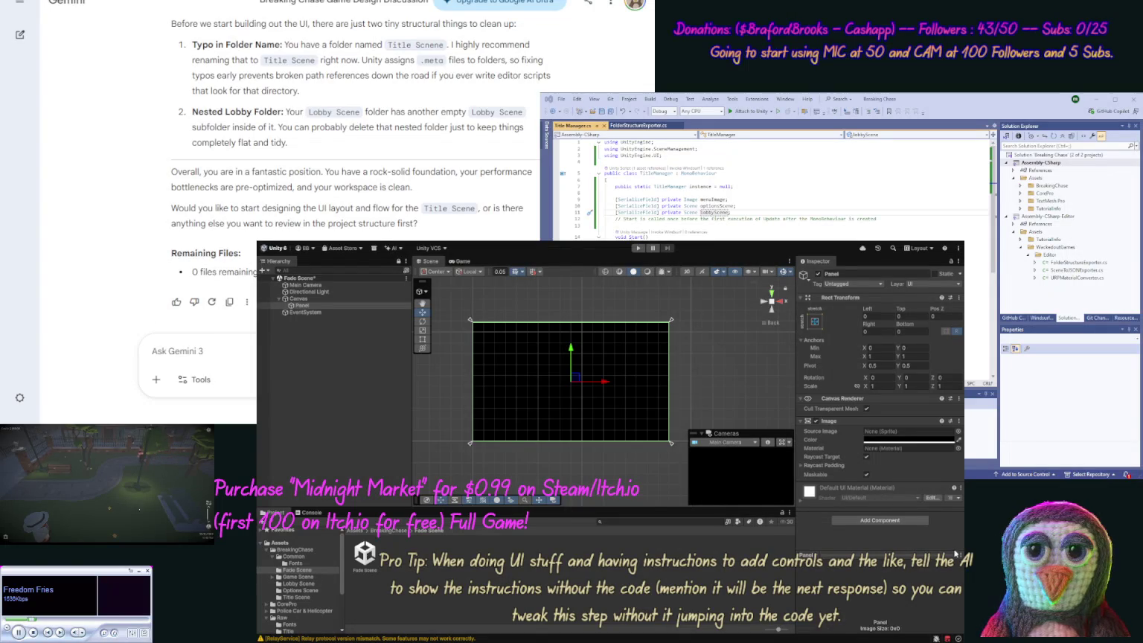
double_click(304, 306)
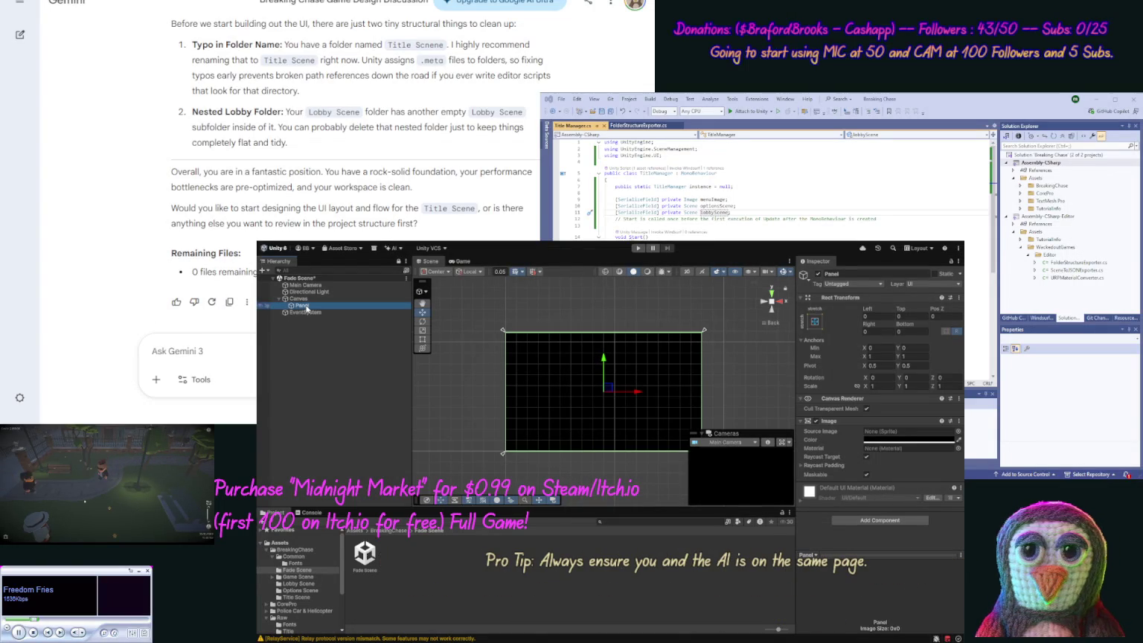
double_click(303, 306)
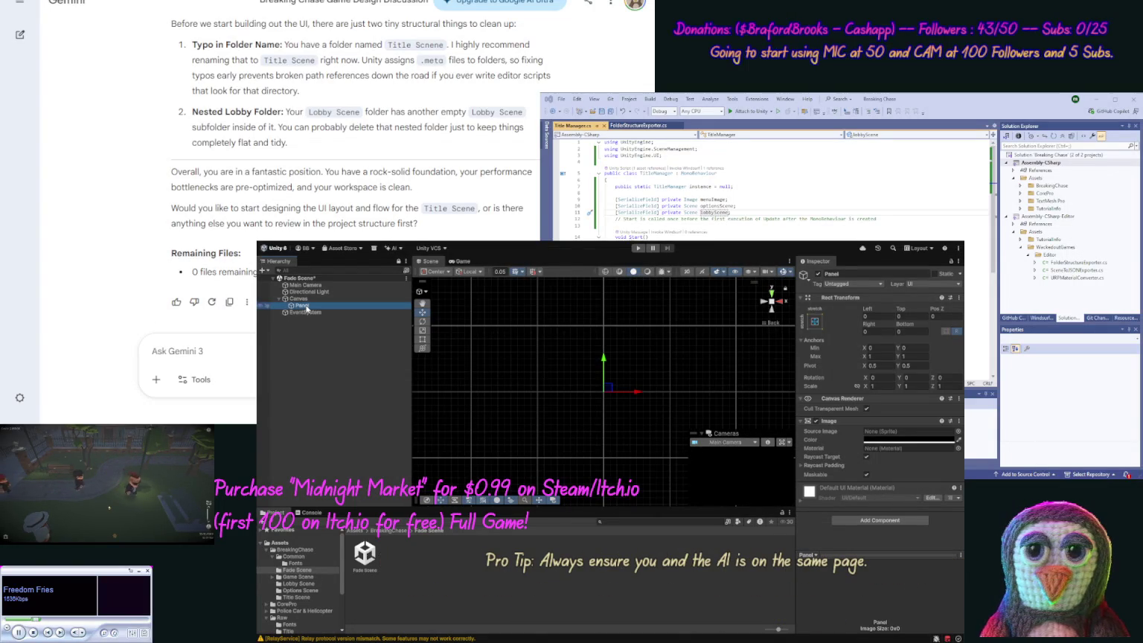
type("Fade Pa")
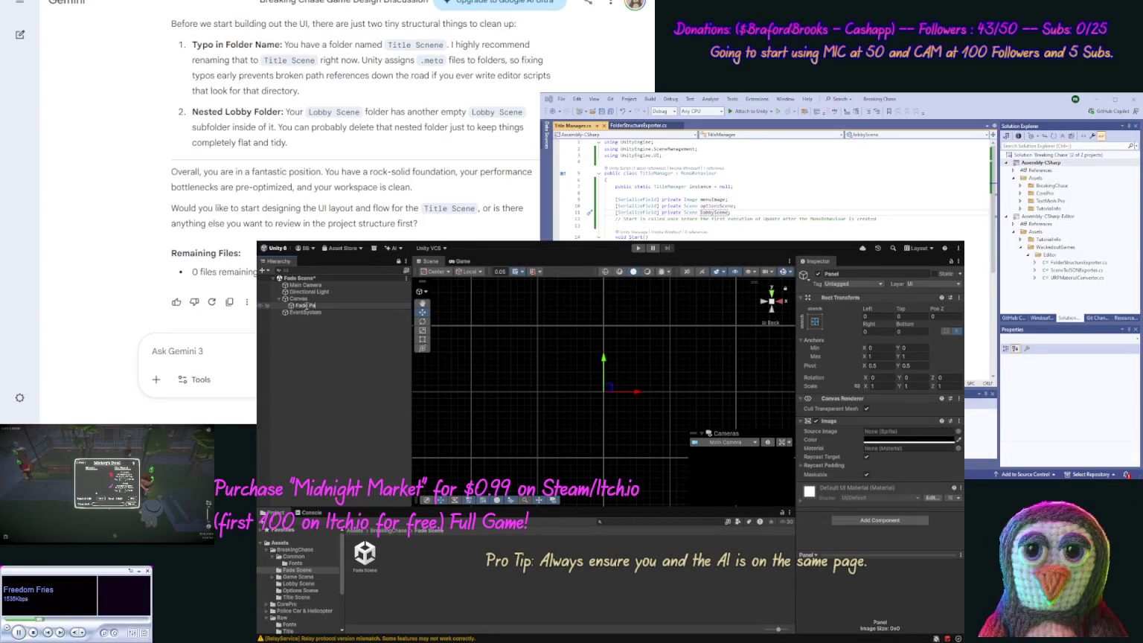
key("Return")
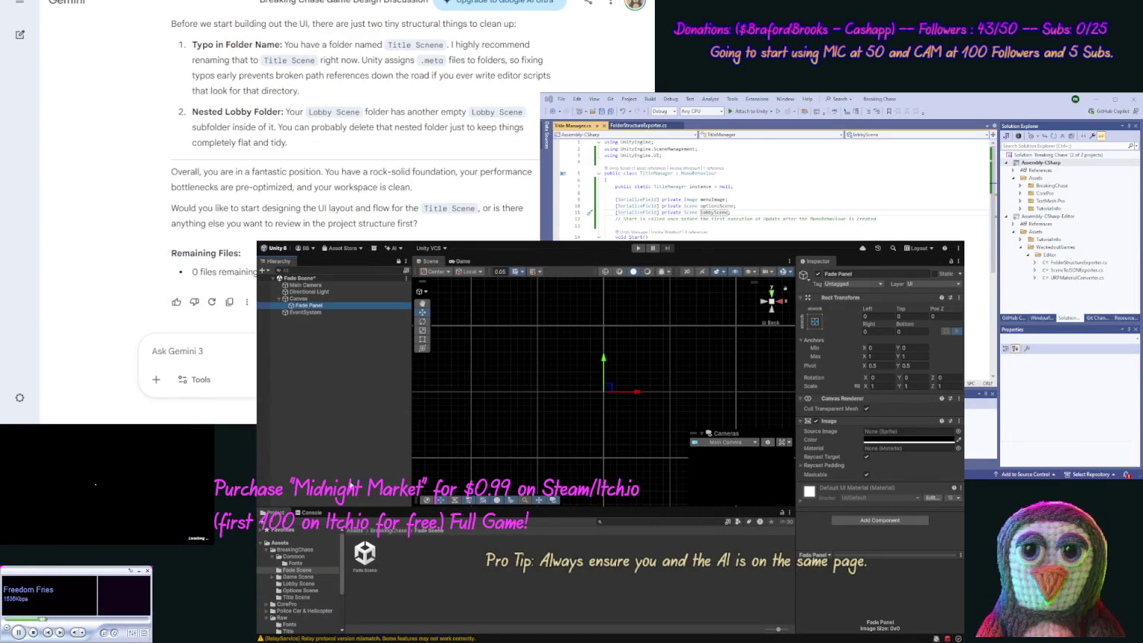
Create an empty GameObject named Fade Manager at the scene root.
key("ctrl+shift+n")
type("Fade")
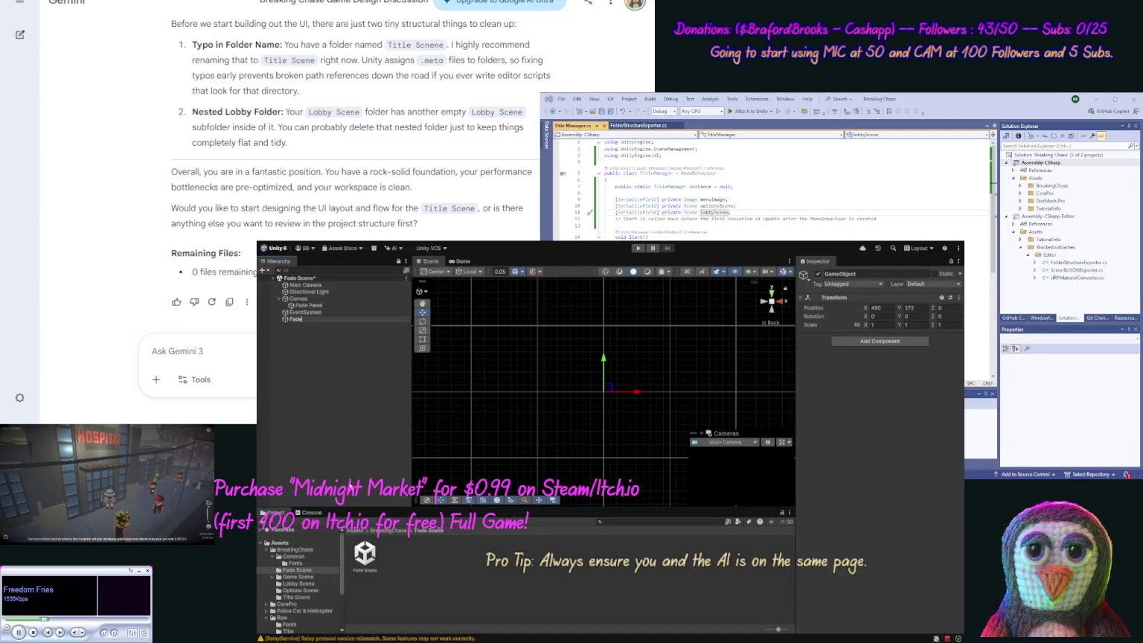
type(" Manager")
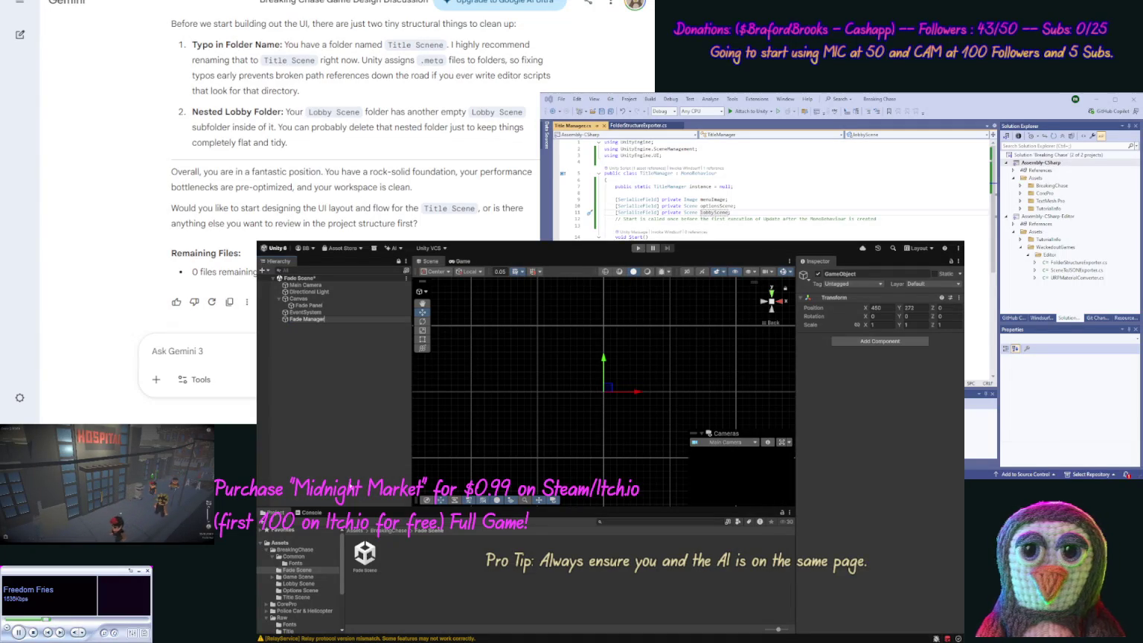
key("Return")
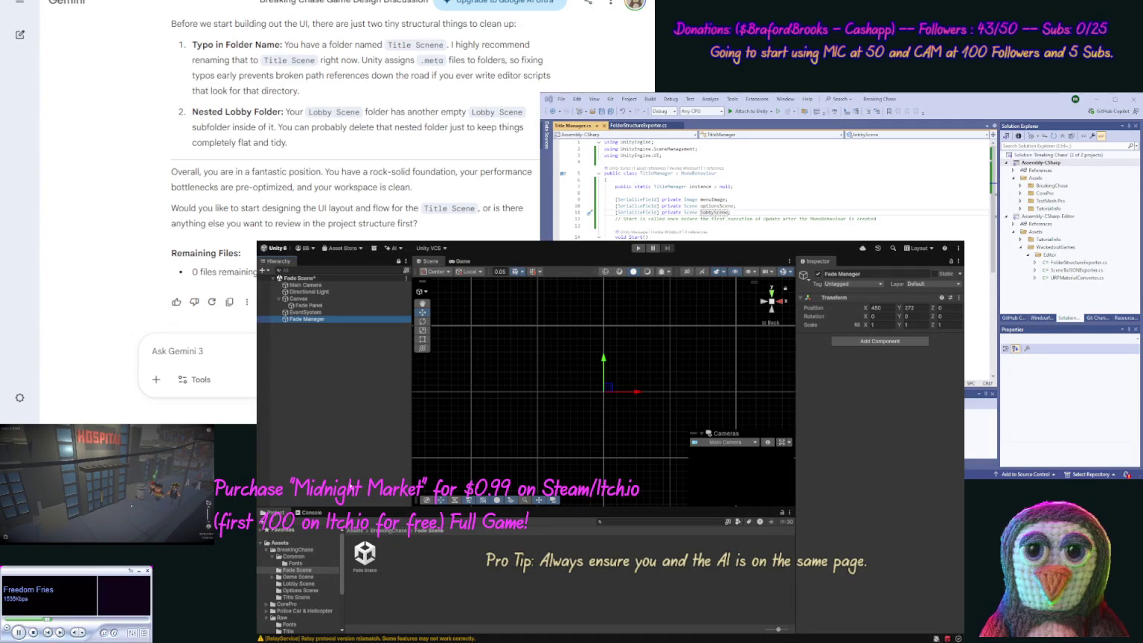
left_click(393, 568)
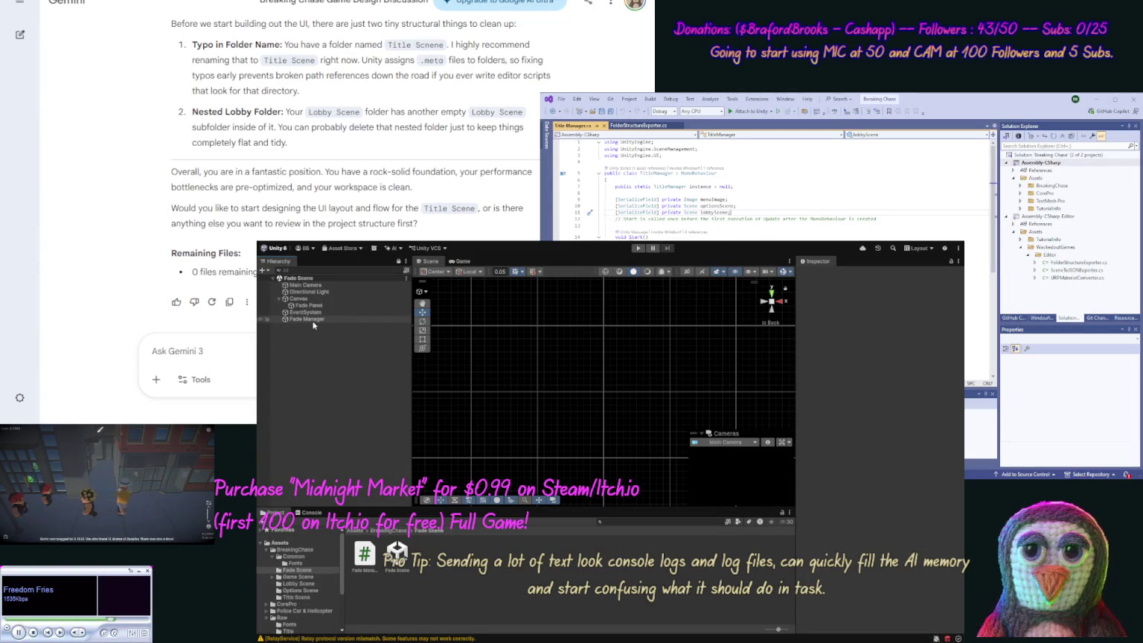
Open FadeManager.cs and begin a [SerializeField] private field declaration inside the class.
left_click(366, 555)
double_click(366, 554)
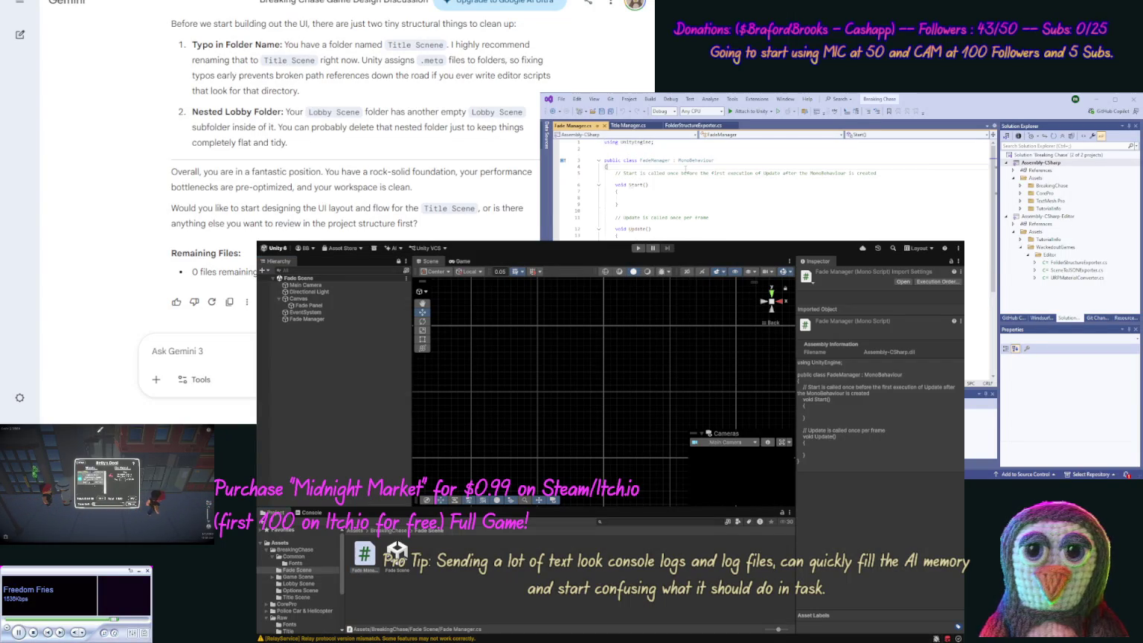
key("Return")
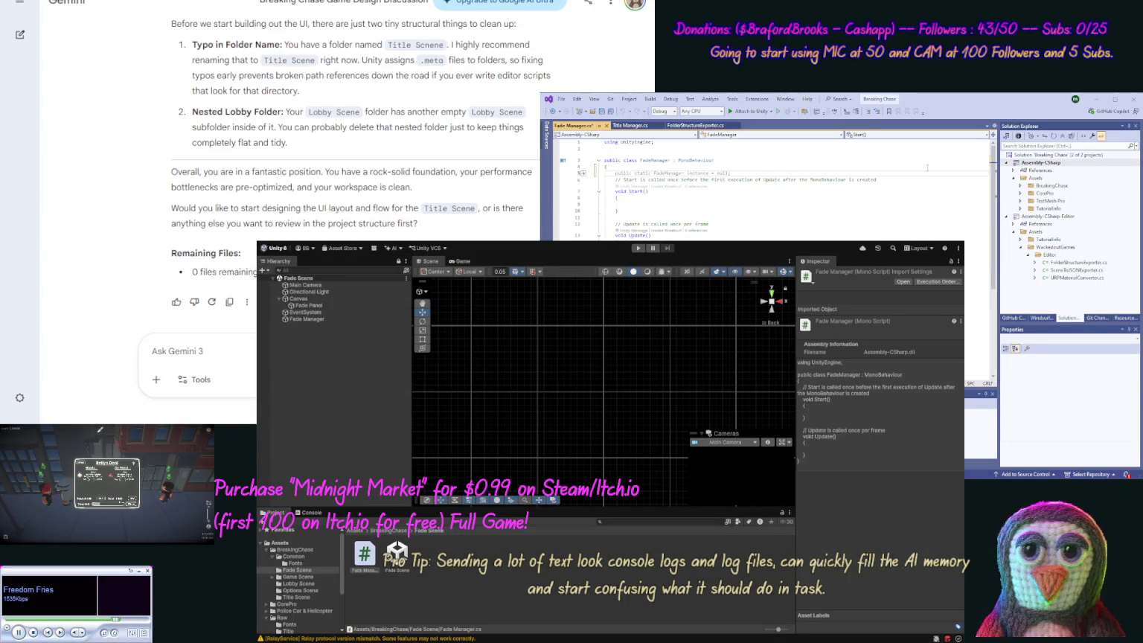
key("Tab")
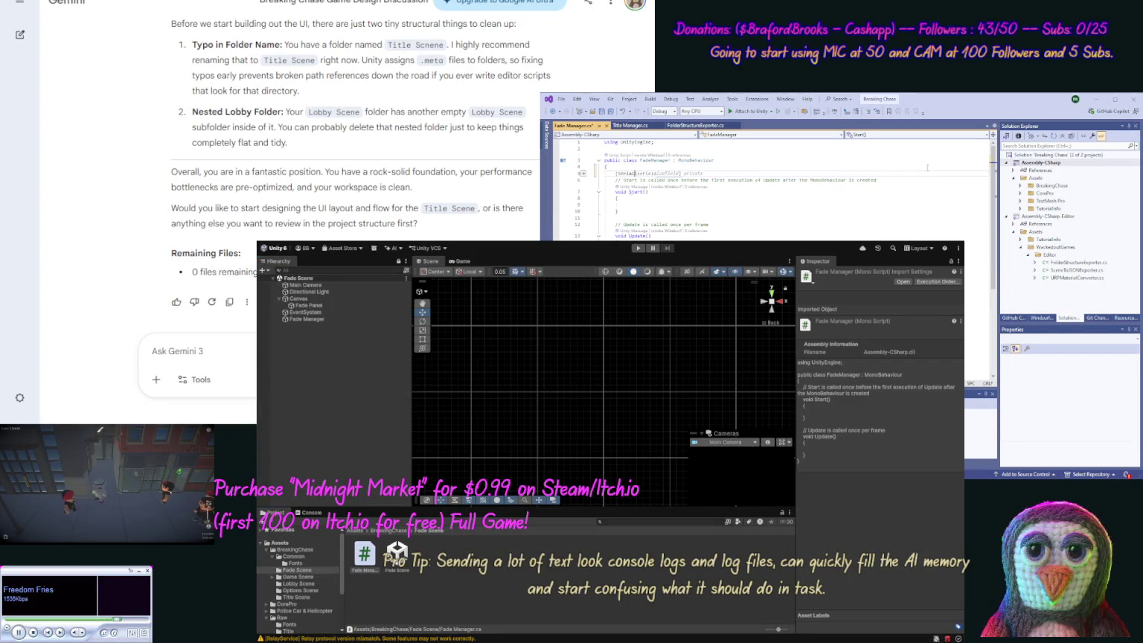
key("Tab")
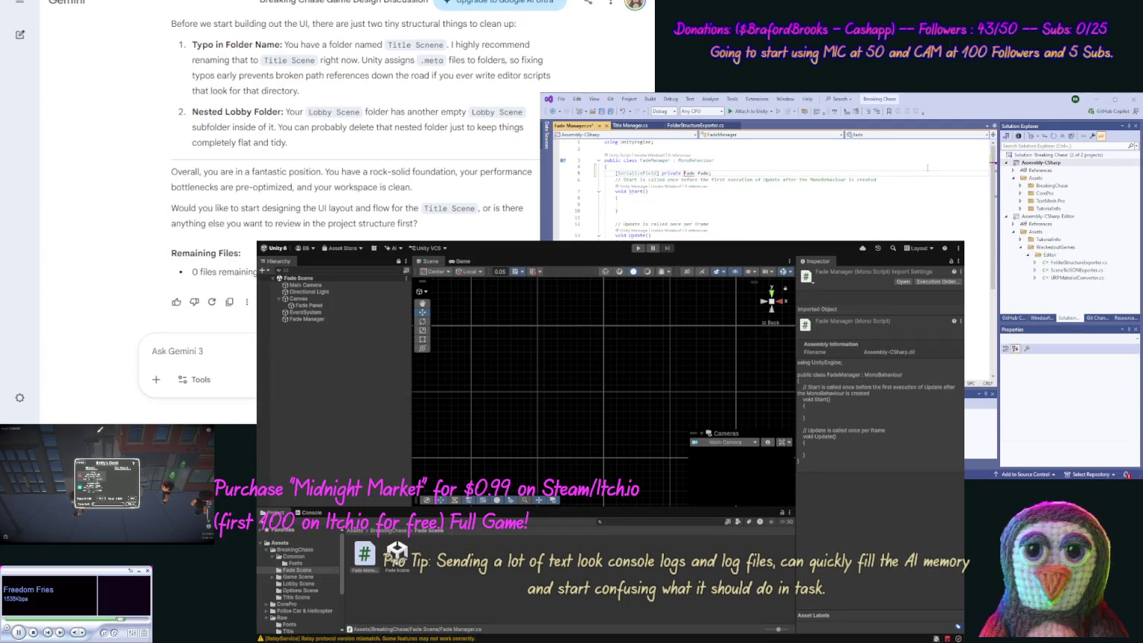
Make the field 'Image FadePanel;', import UnityEngine.UI, and save FadeManager.cs.
type("Canv")
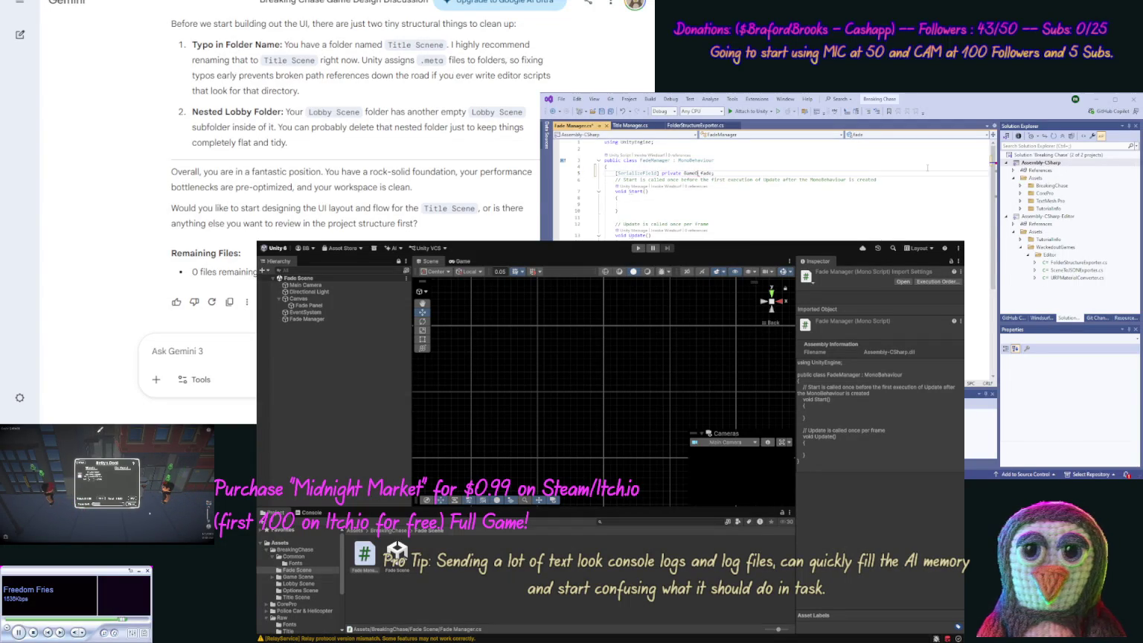
key("Tab")
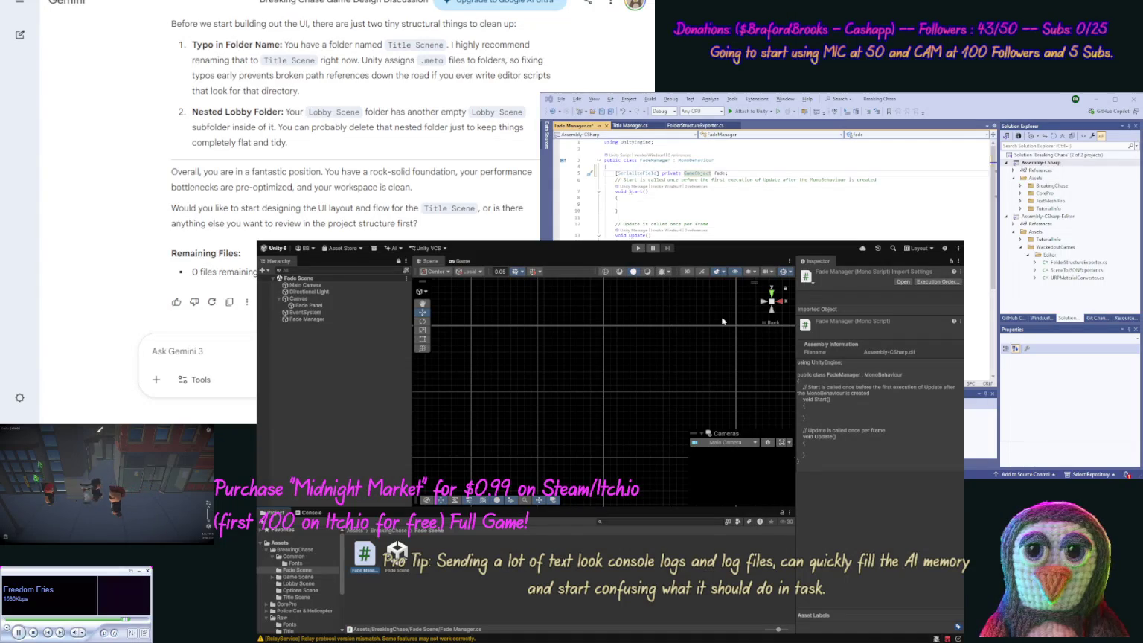
left_click(928, 168)
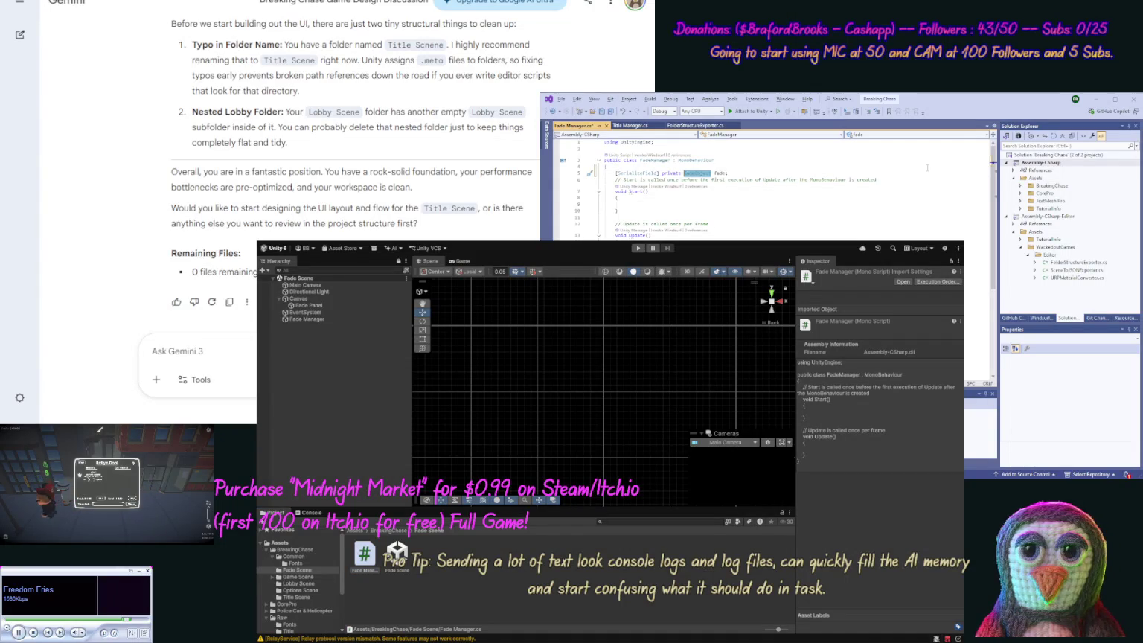
type("Image ")
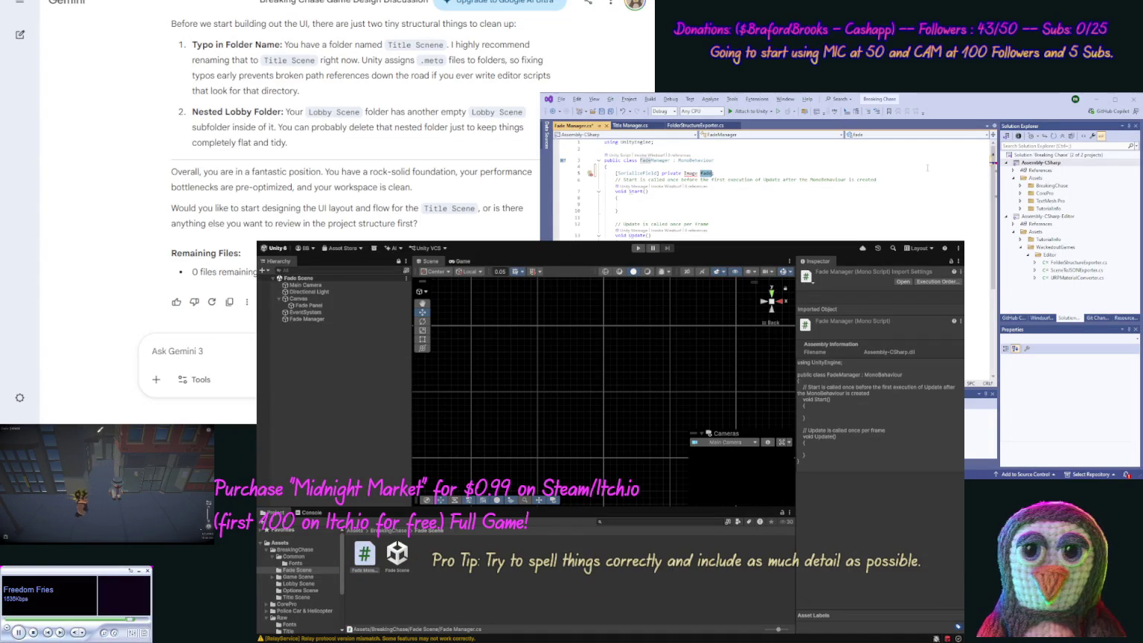
type("FadePanel;")
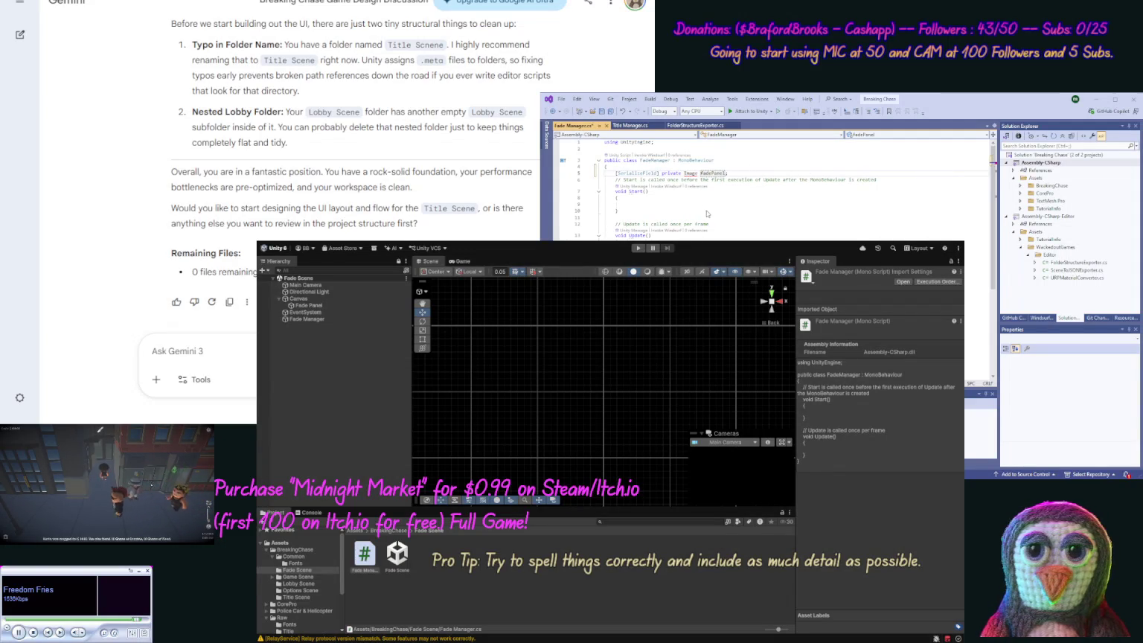
key("ctrl+period")
key("Return")
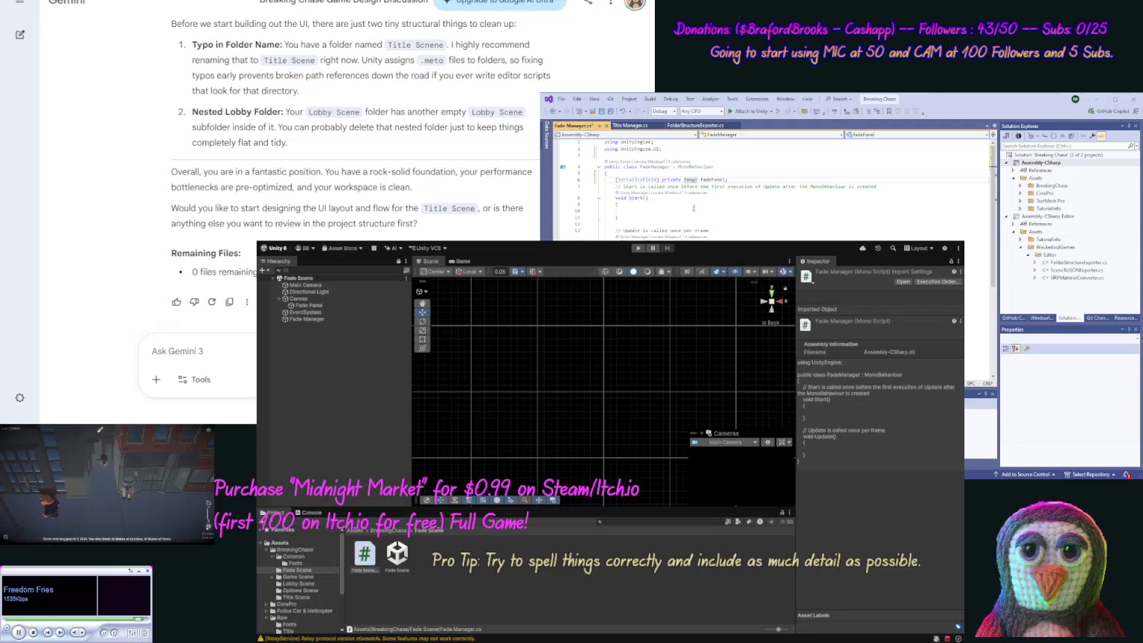
key("ctrl+s")
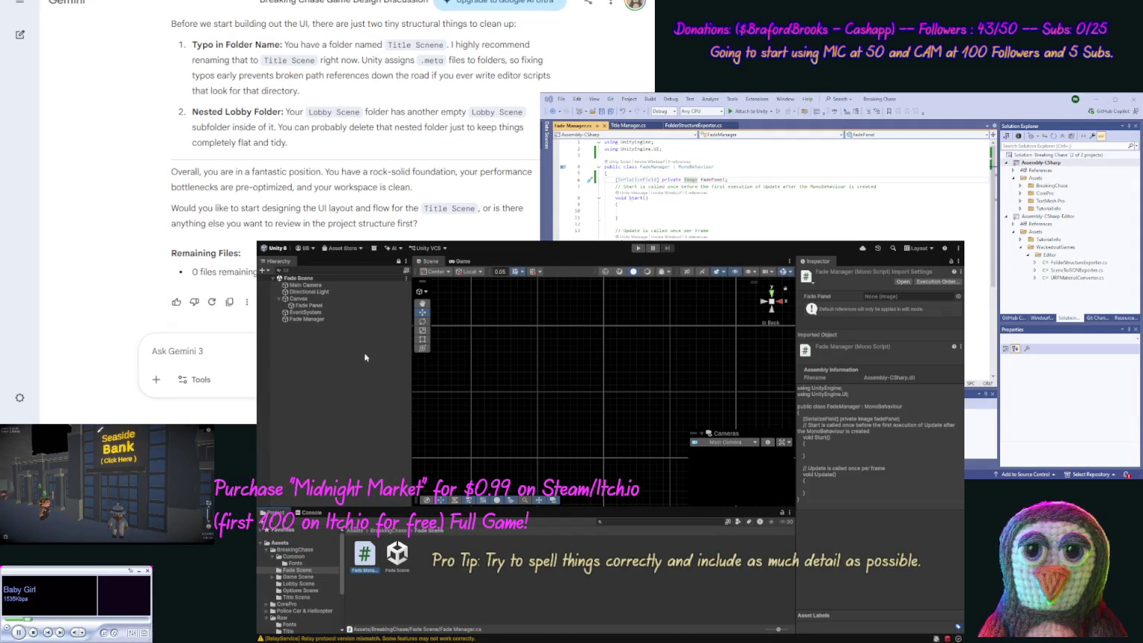
Attach the FadeManager script to the Fade Manager object and save Fade Scene.
left_click(318, 320)
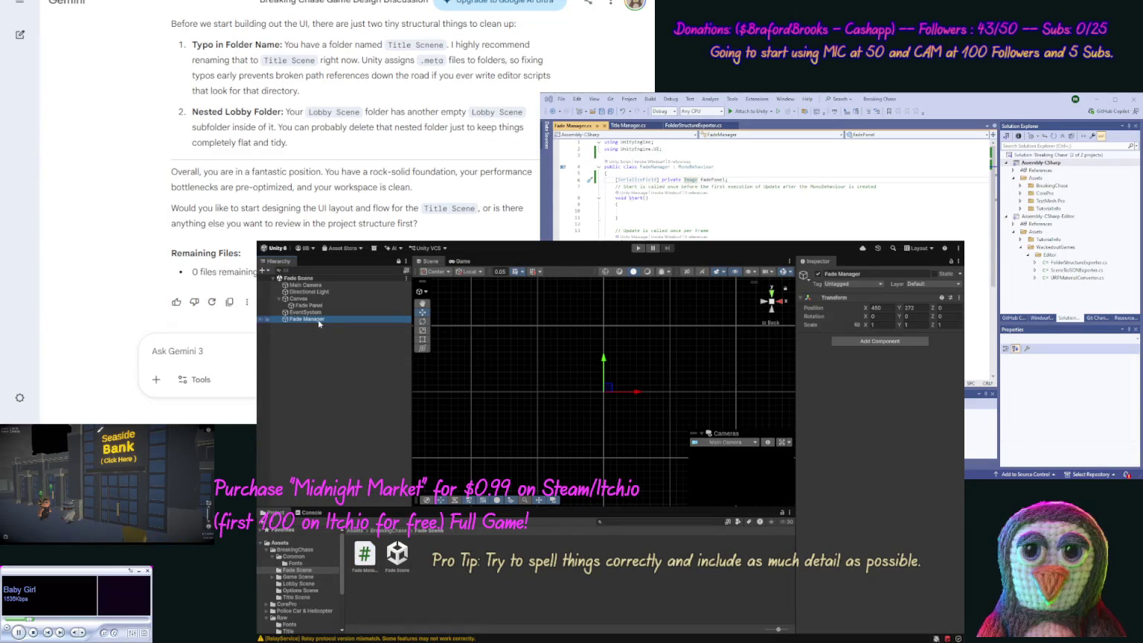
mouse_move(365, 552)
left_mouse_down()
mouse_move(337, 427)
mouse_move(298, 332)
mouse_move(305, 307)
mouse_move(902, 363)
left_mouse_up()
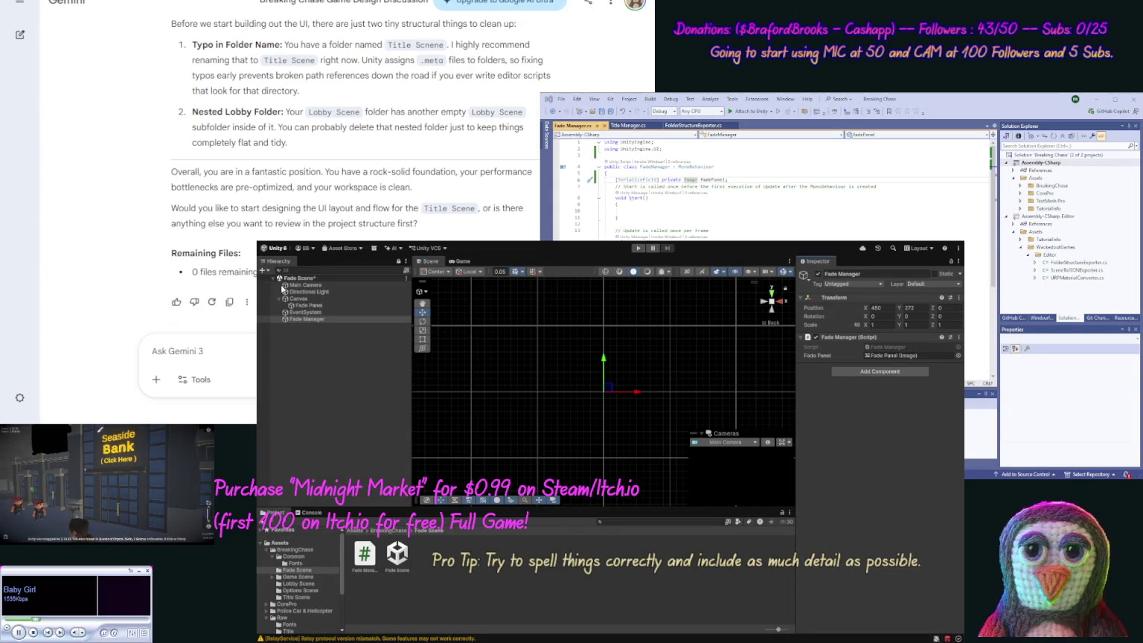
key("ctrl+s")
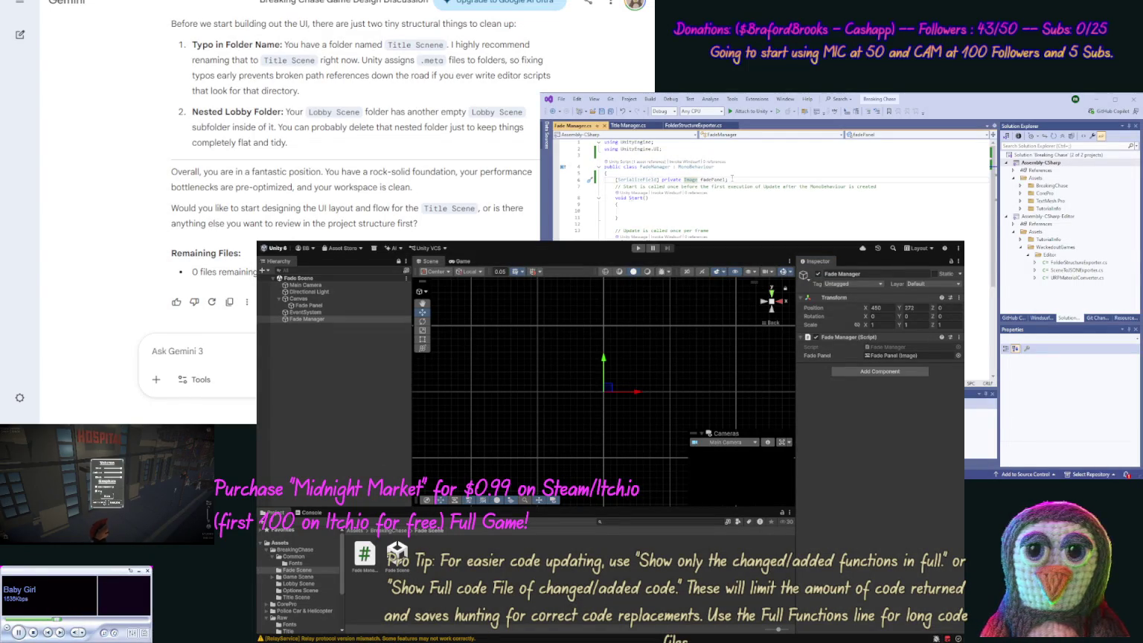
Give FadeManager a public static Instance field and an Awake singleton check that destroys duplicates.
key("Return")
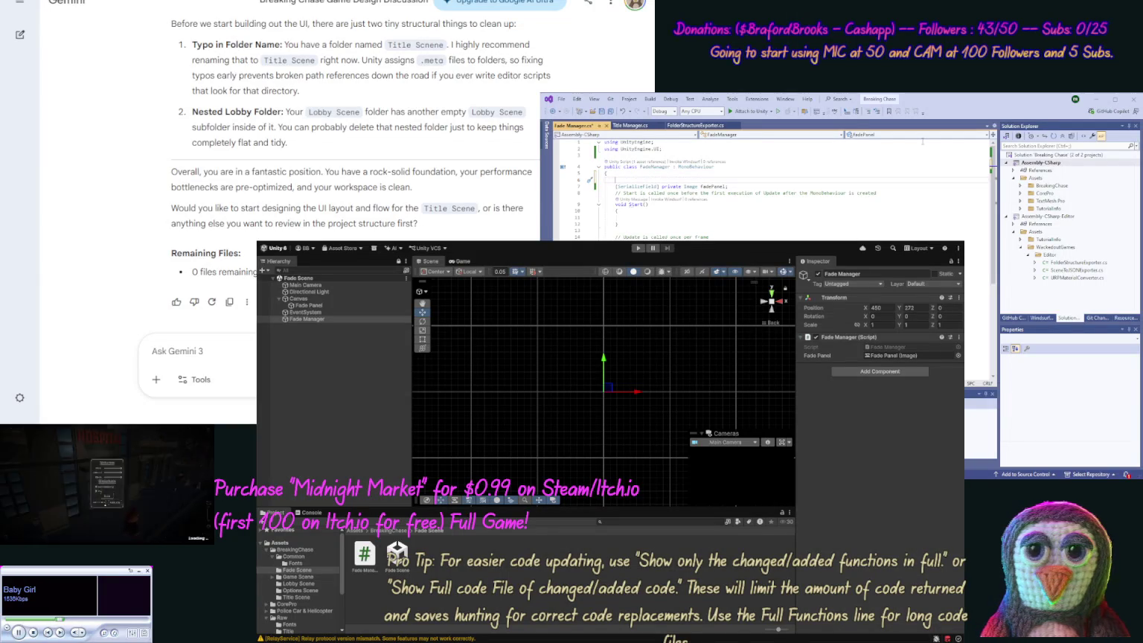
key("Tab")
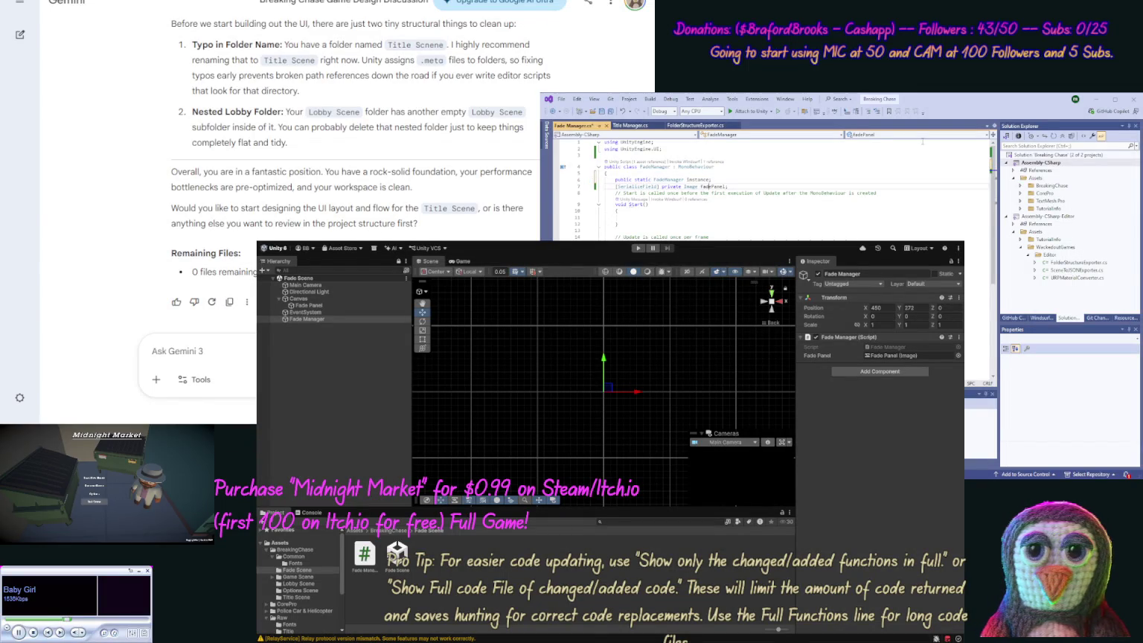
key("Return")
key("Return")
key("Return")
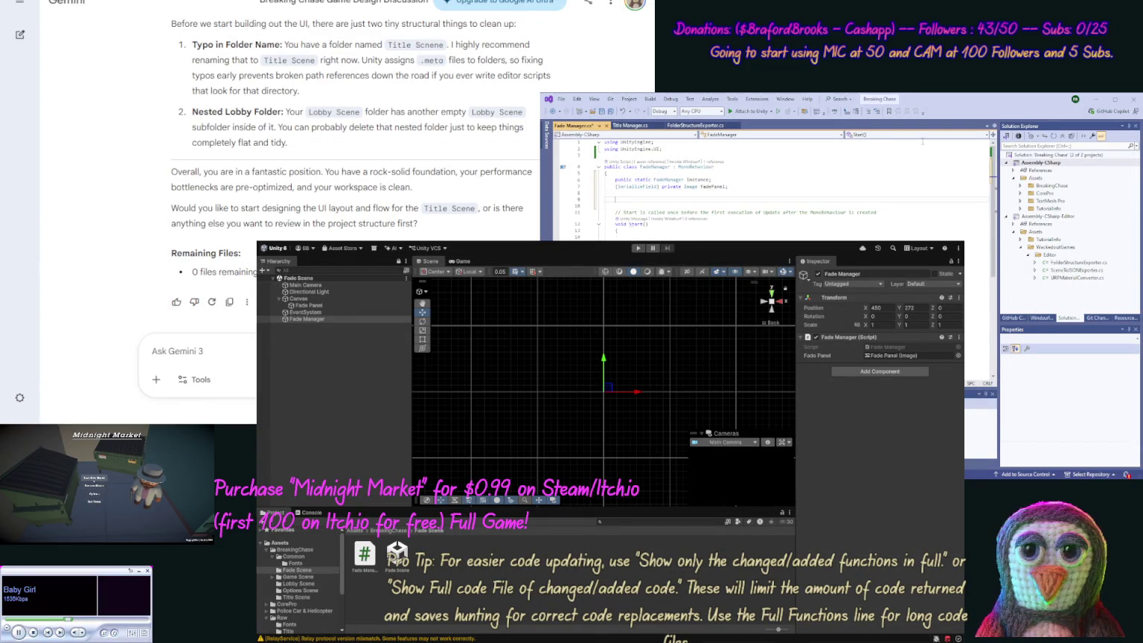
key("ctrl+v")
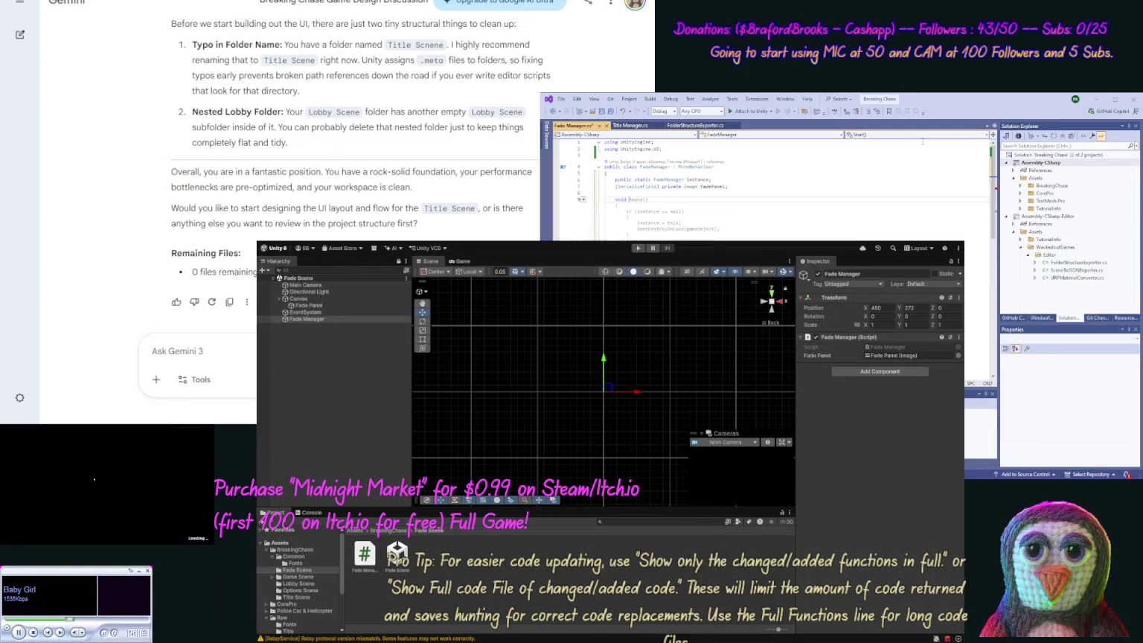
key("ctrl+v")
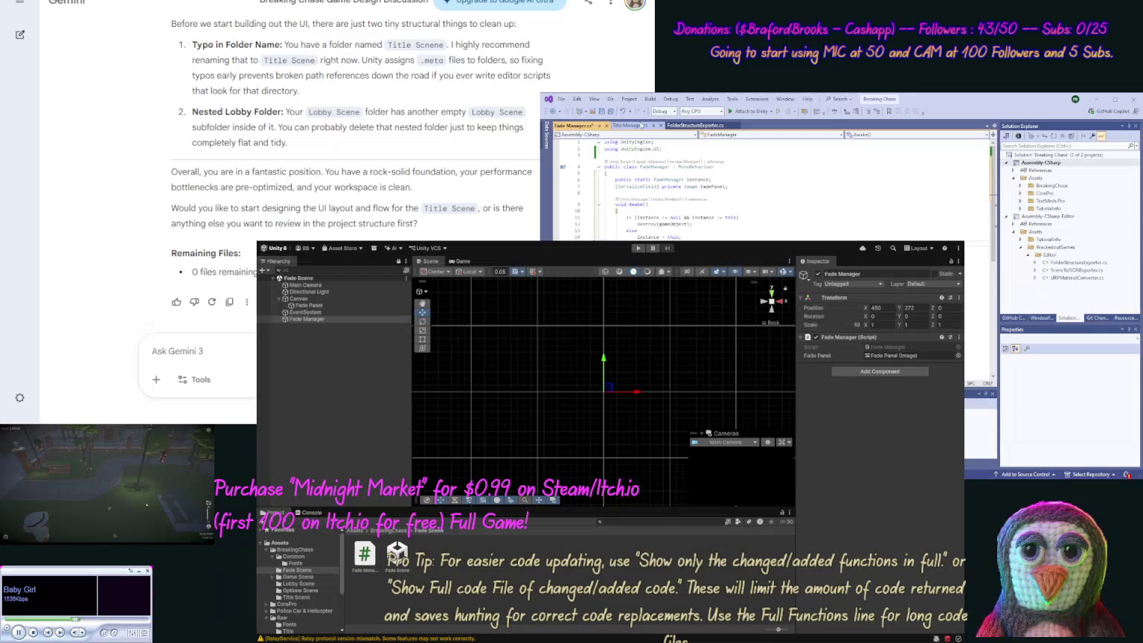
Add an Awake method with an instance check to TitleManager below the lobbyScene field.
left_click(642, 125)
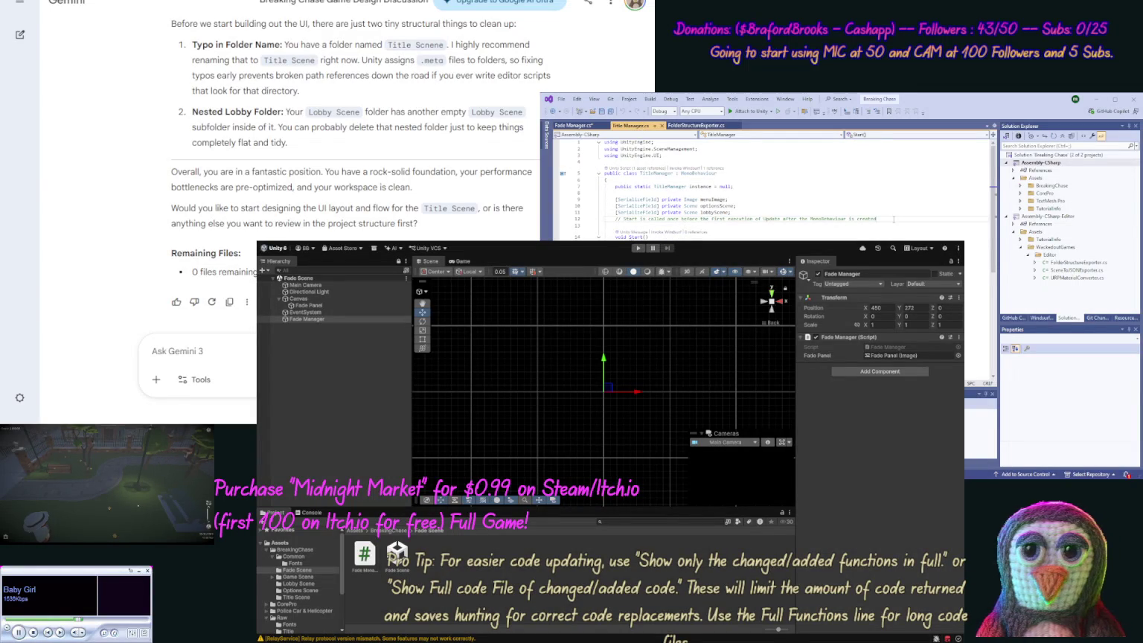
key("BackSpace")
key("Return")
key("Return")
key("ctrl+v")
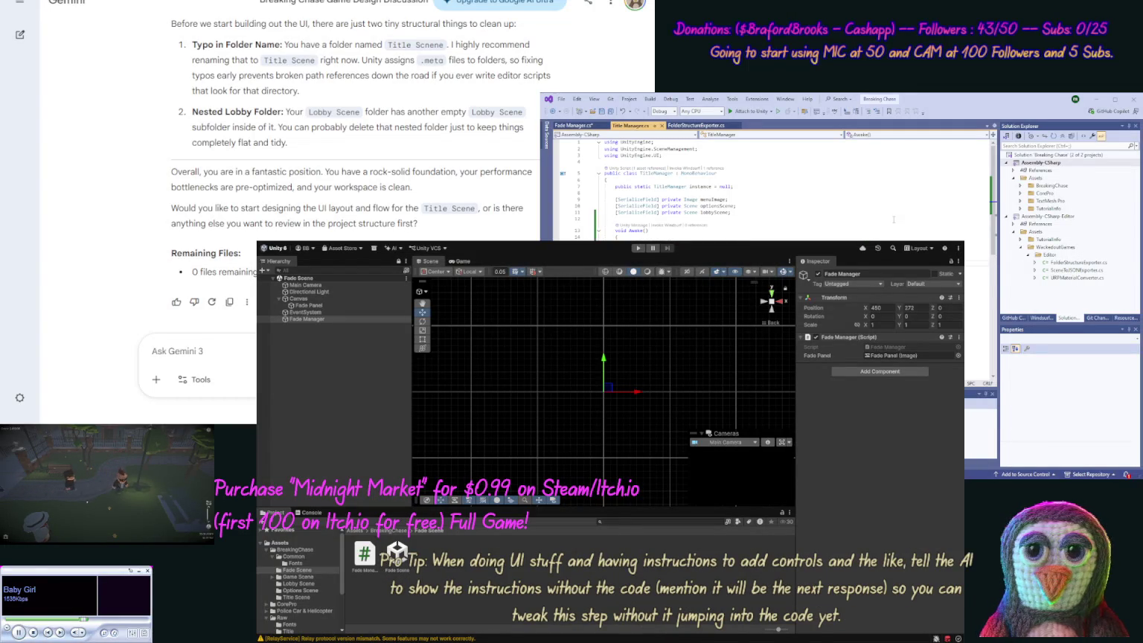
Save FadeManager.cs and close the FolderStructureExporter.cs file.
left_click(610, 111)
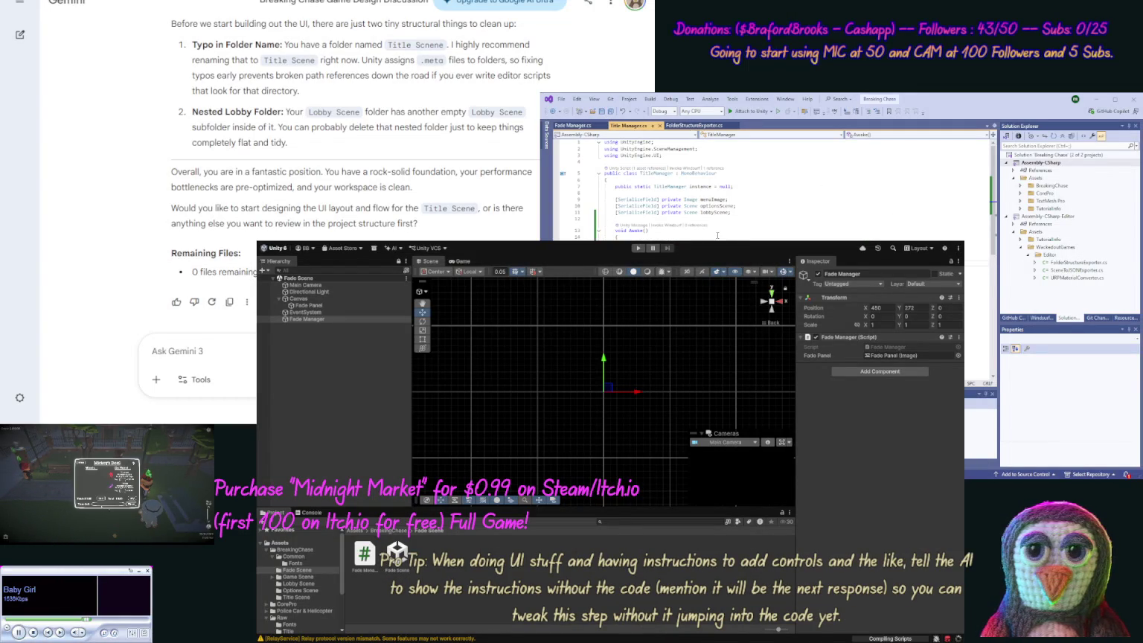
left_click(714, 125)
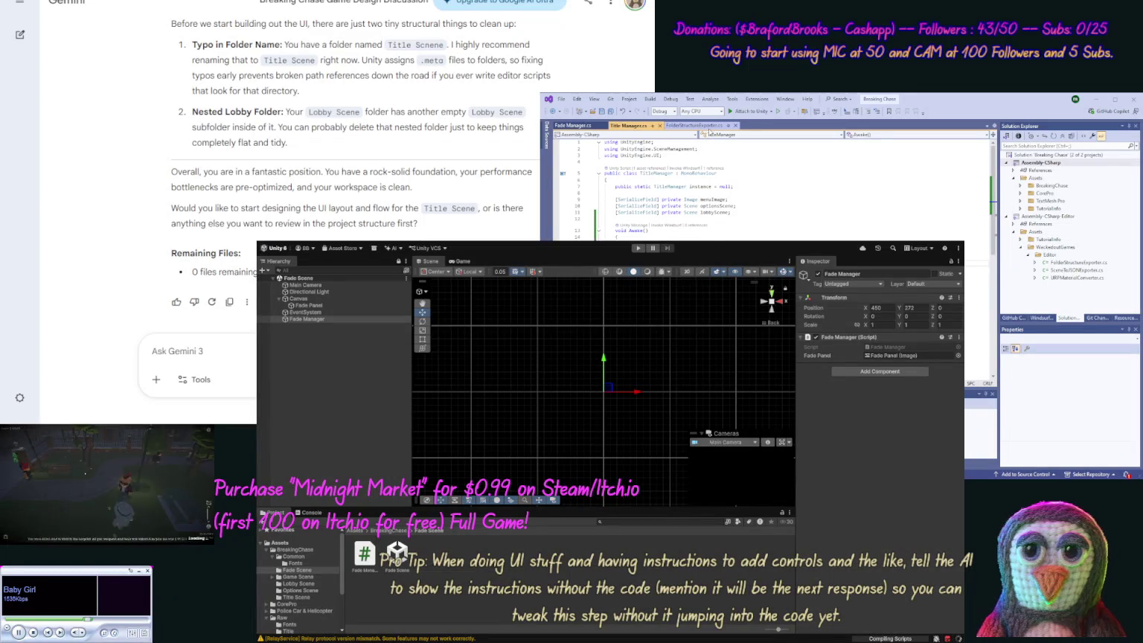
left_click(740, 126)
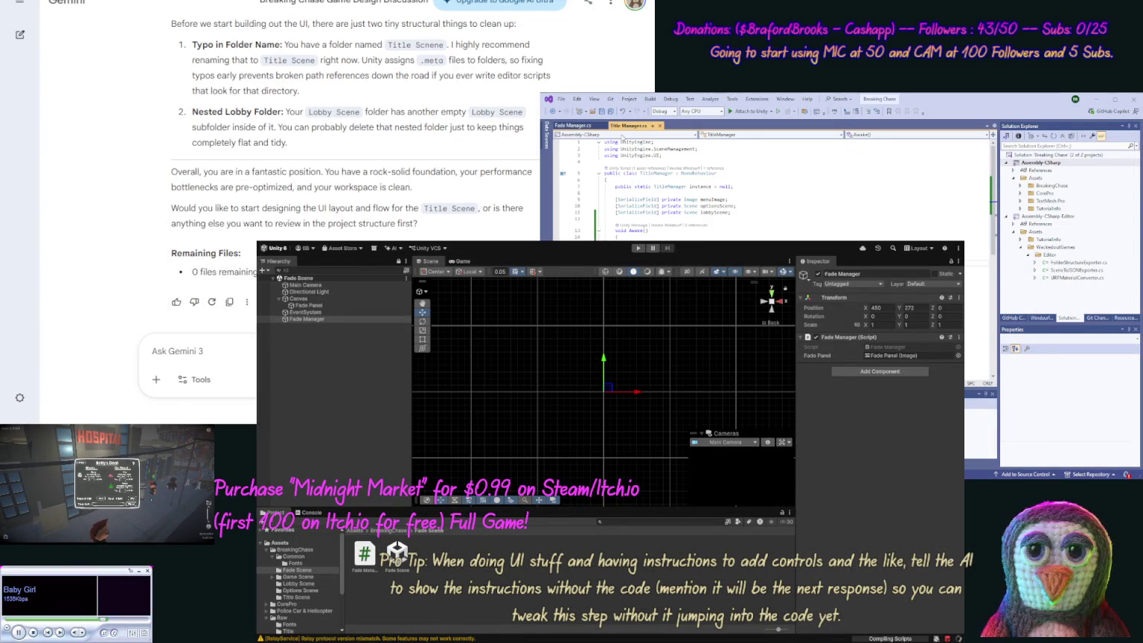
left_click(580, 128)
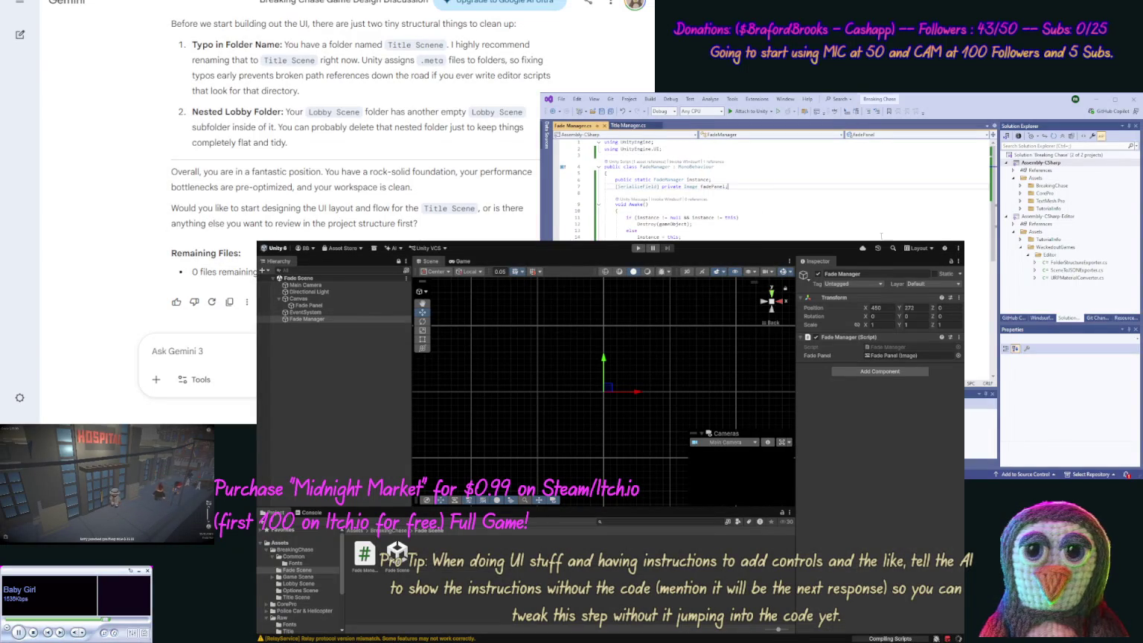
Add fadeSpeed = 1f, public Scene fields StartScene and EndScene, and an Image alias in FadeManager.cs.
key("Return")
key("Return")
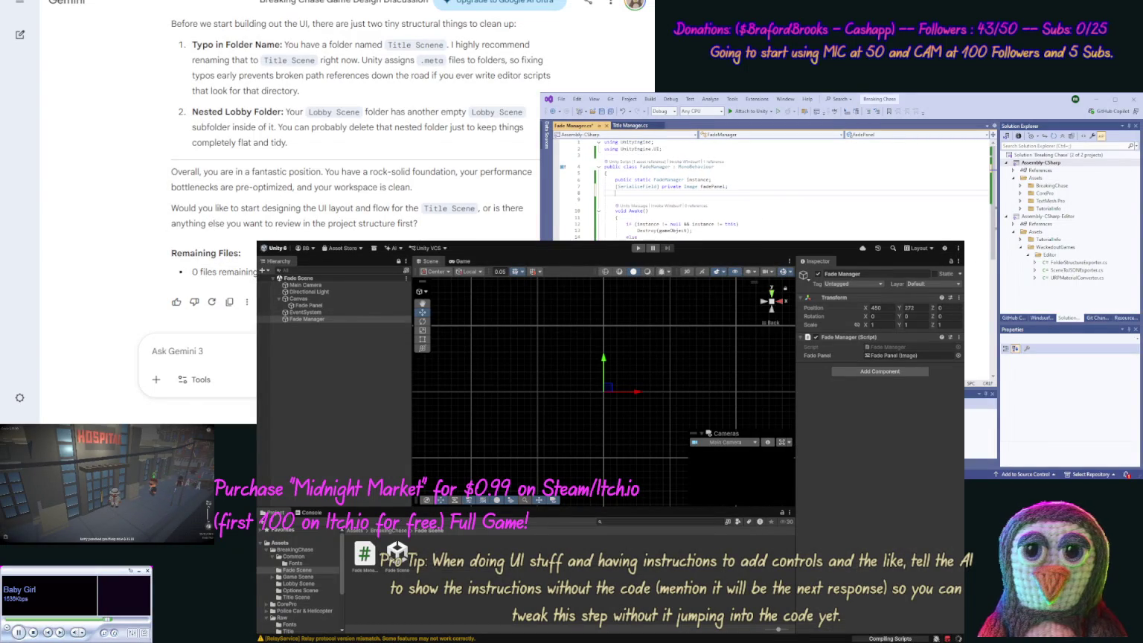
type("publicfloat fadeSpeed = 1f;")
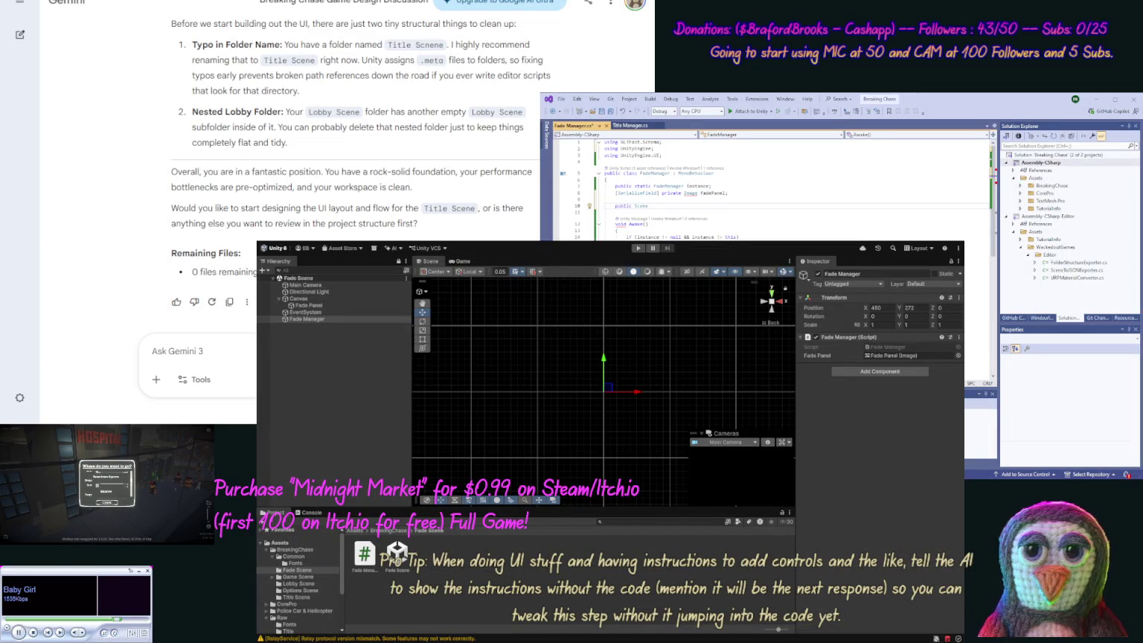
type("Start")
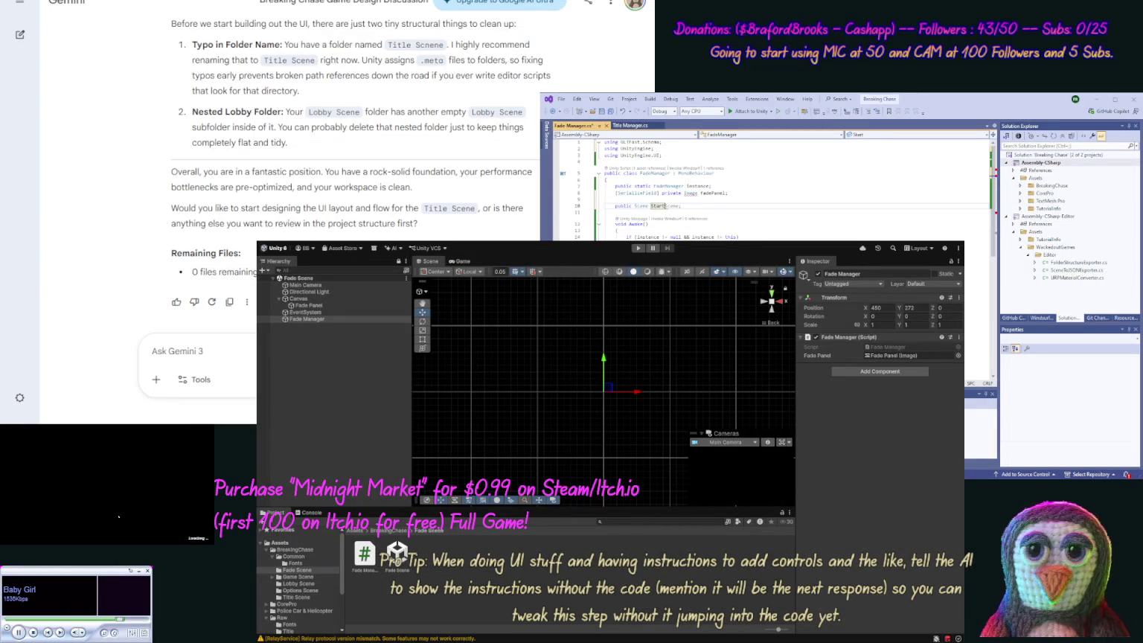
key("Tab")
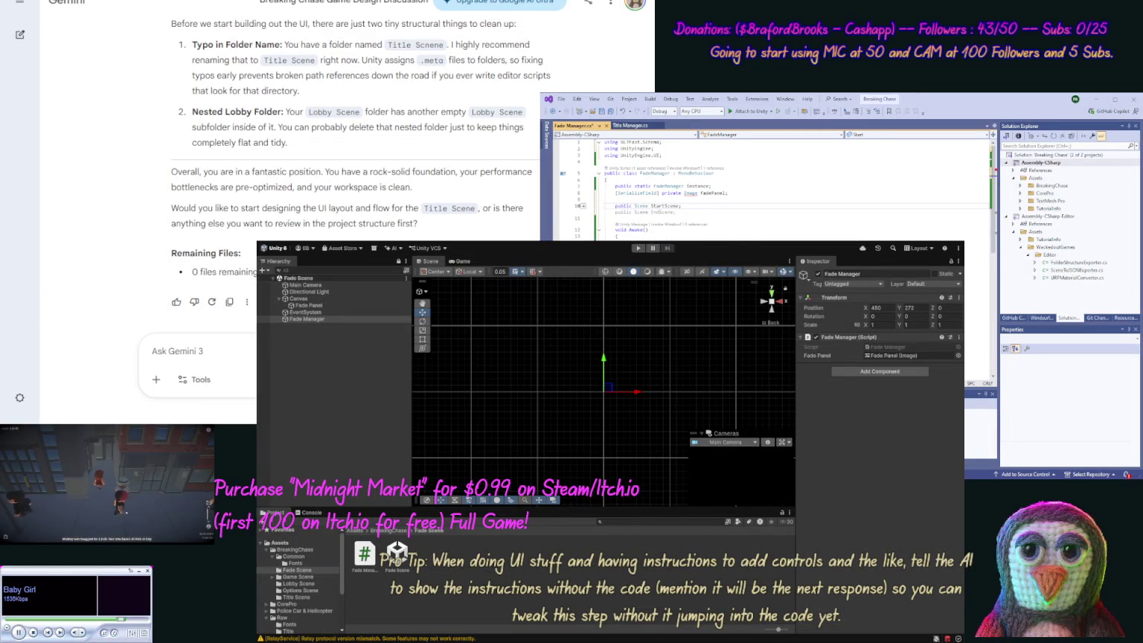
key("Return")
key("Tab")
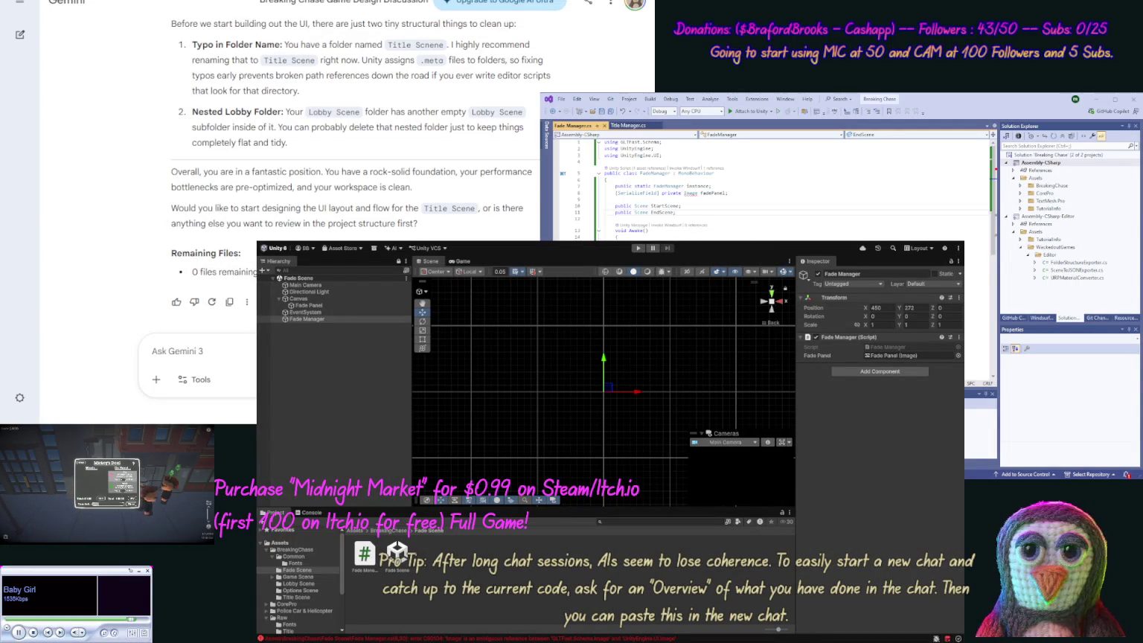
type("using Image = UnityEngine.UI.Image;")
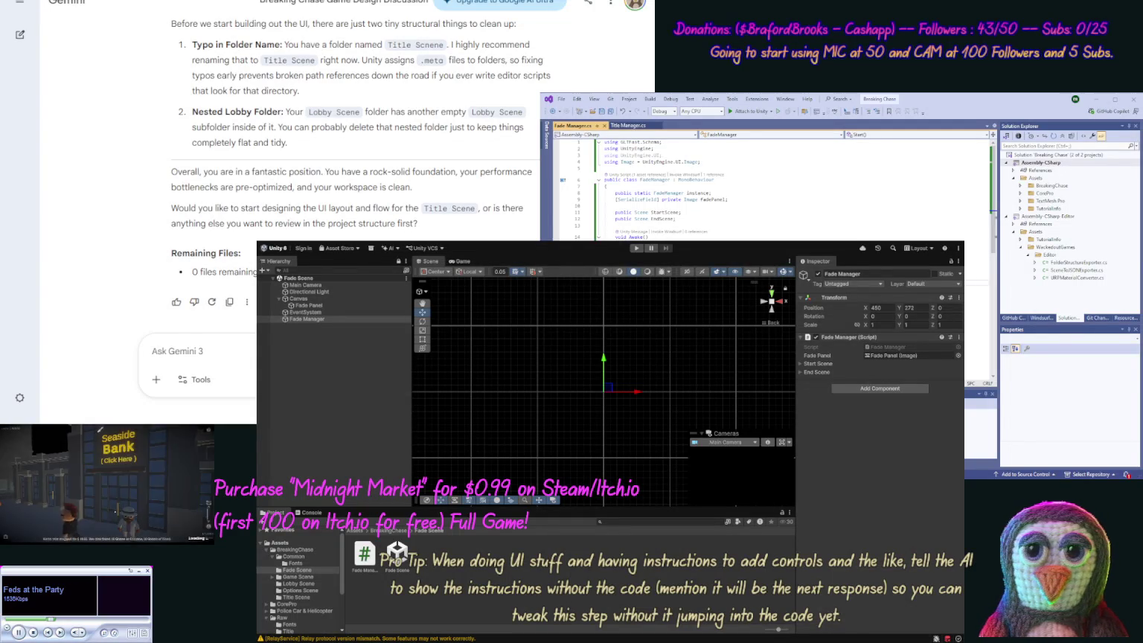
Put a [HideInInspector] attribute on both the StartScene and EndScene fields in FadeManager.cs.
left_click(724, 206)
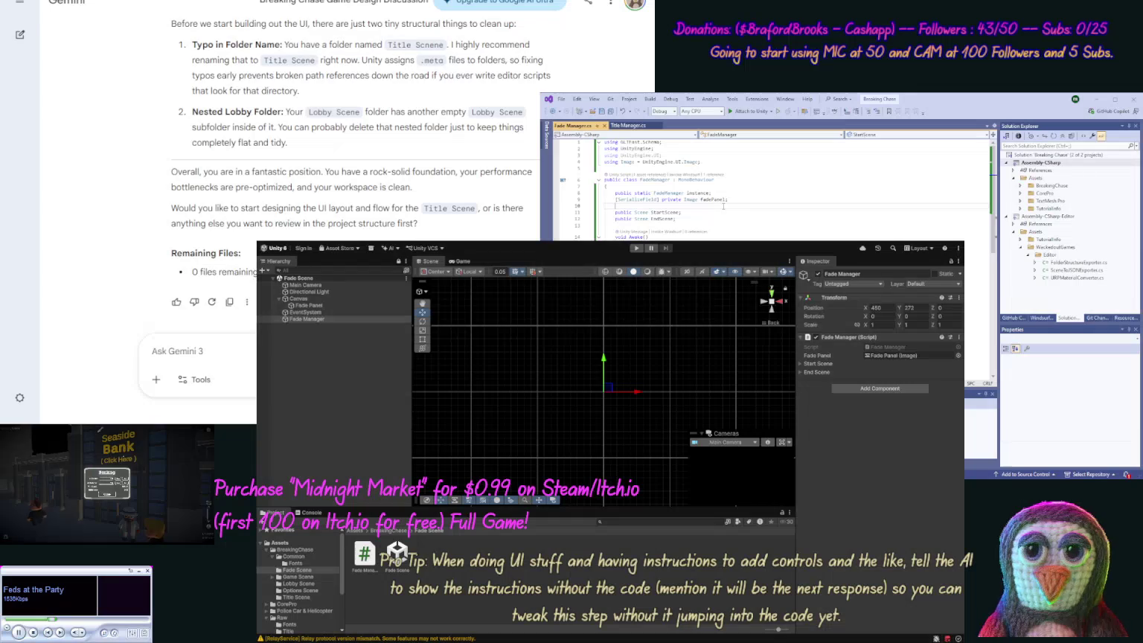
key("Return")
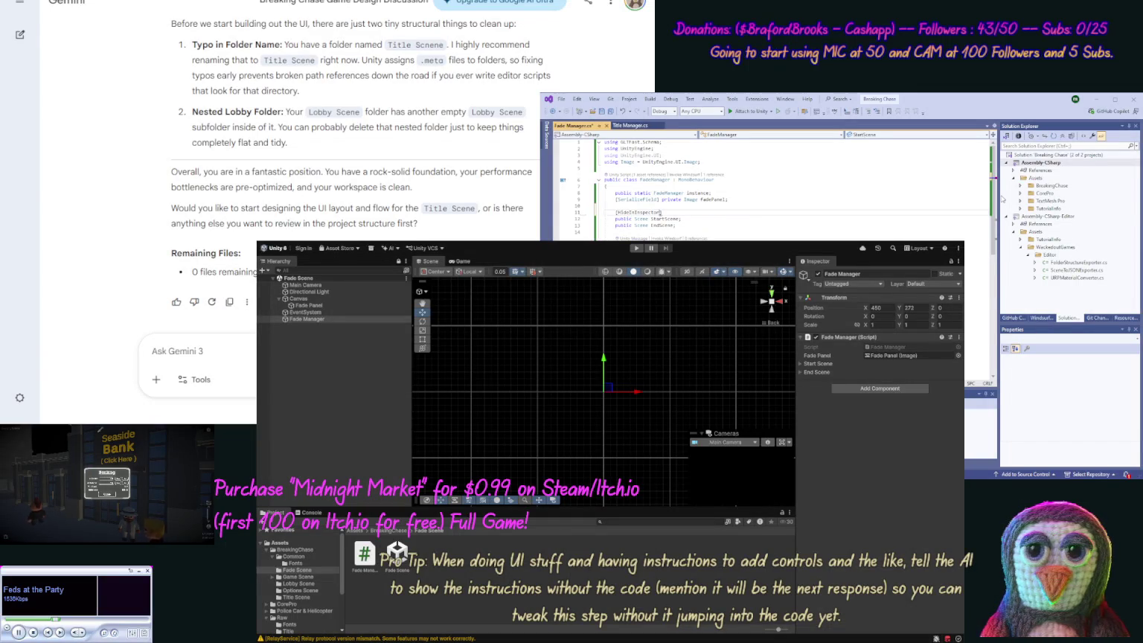
key("Delete")
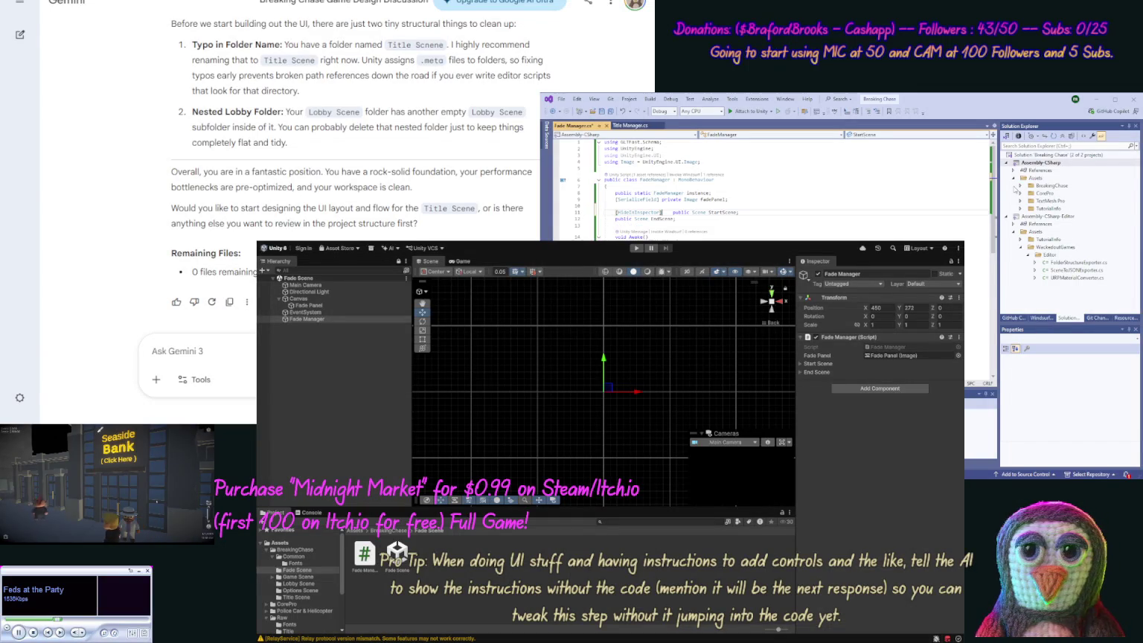
key("shift+Home")
key("ctrl+c")
key("Down")
key("ctrl+v")
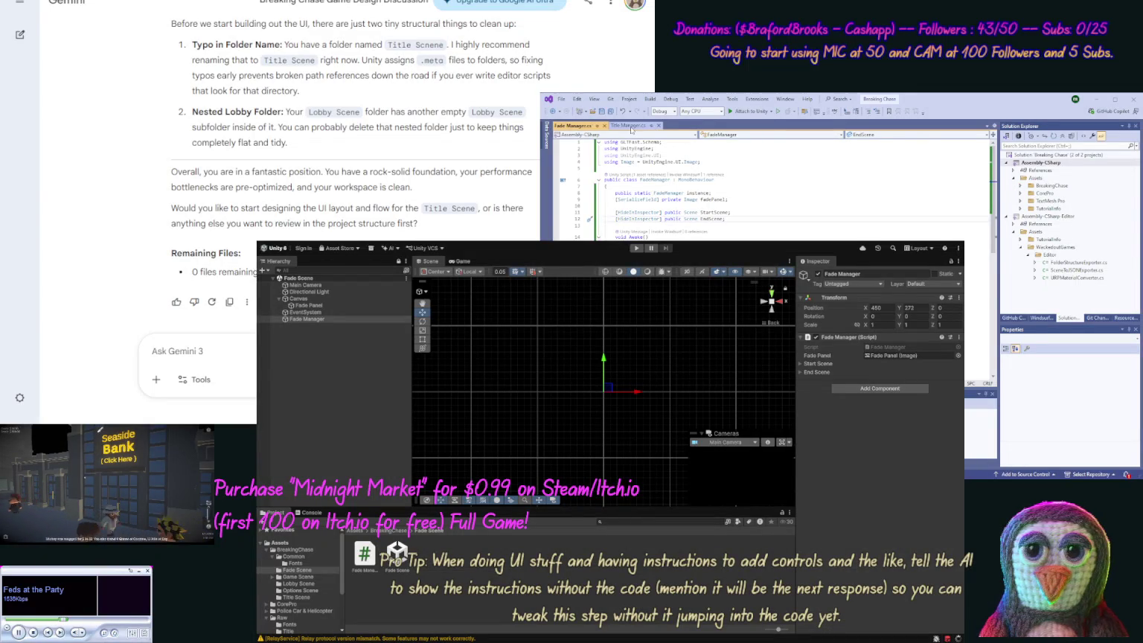
left_click(629, 126)
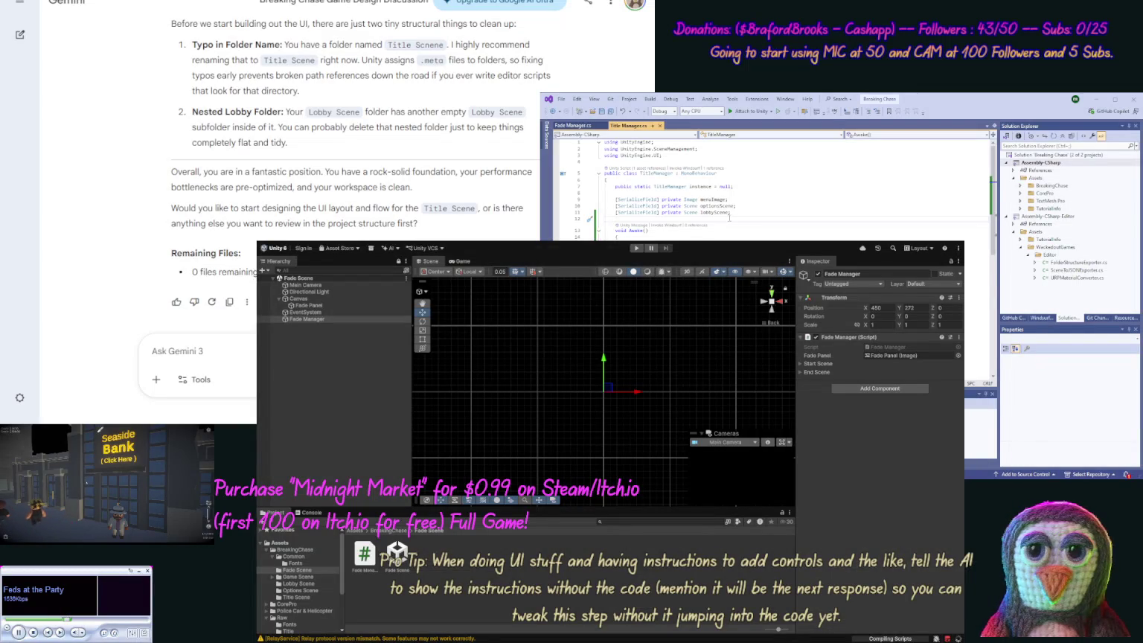
Create a serialized fadeScene field from a copy of lobbyScene and move it above menuImage.
key("ctrl+c")
key("Return")
key("Return")
key("ctrl+v")
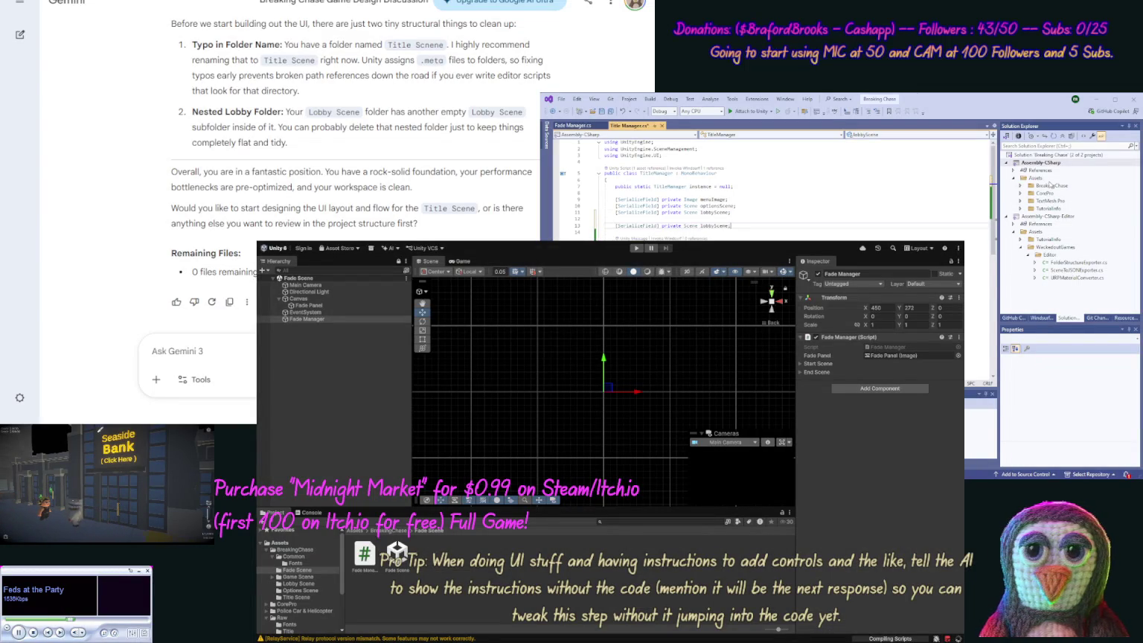
key("ctrl+shift+Left")
key("ctrl+shift+Left")
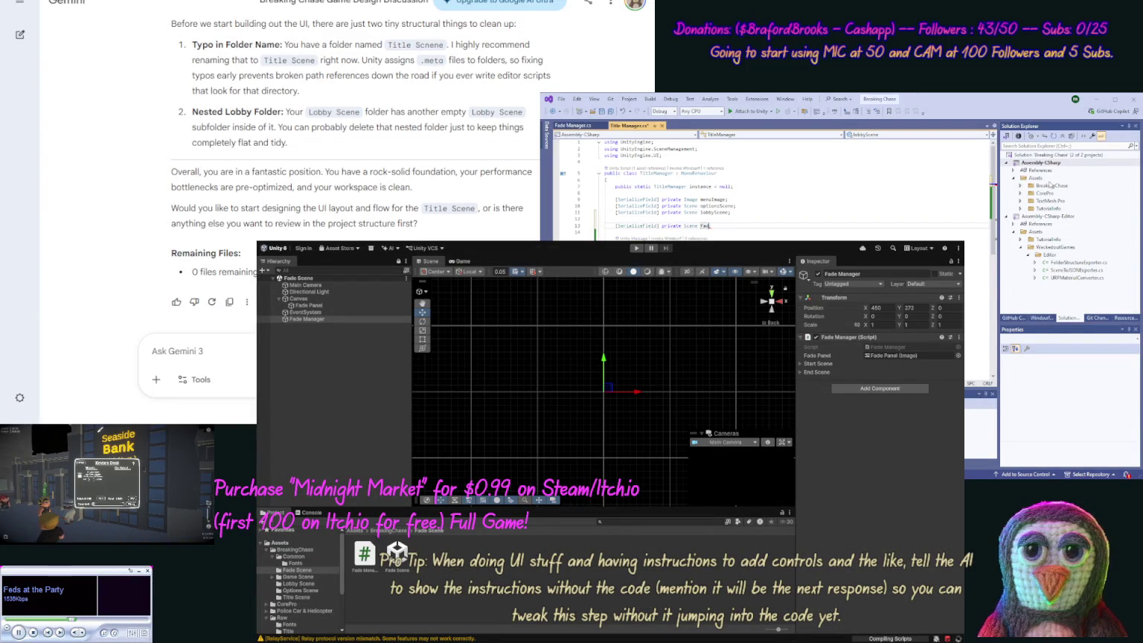
type("eScene;")
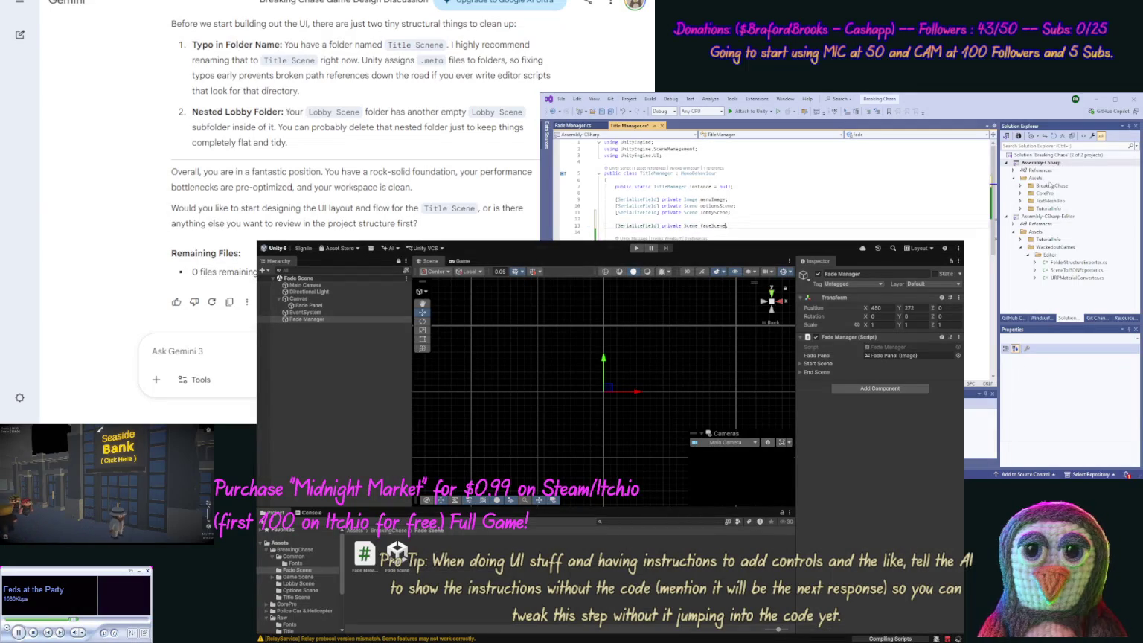
key("ctrl+s")
key("ctrl+z")
key("ctrl+z")
key("ctrl+z")
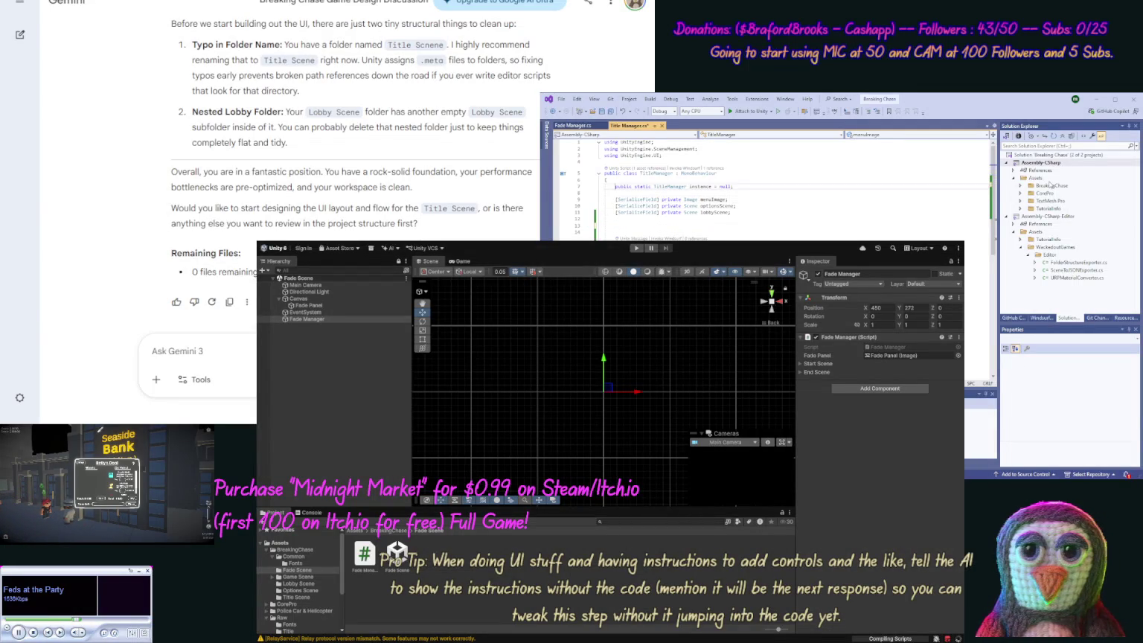
key("ctrl+v")
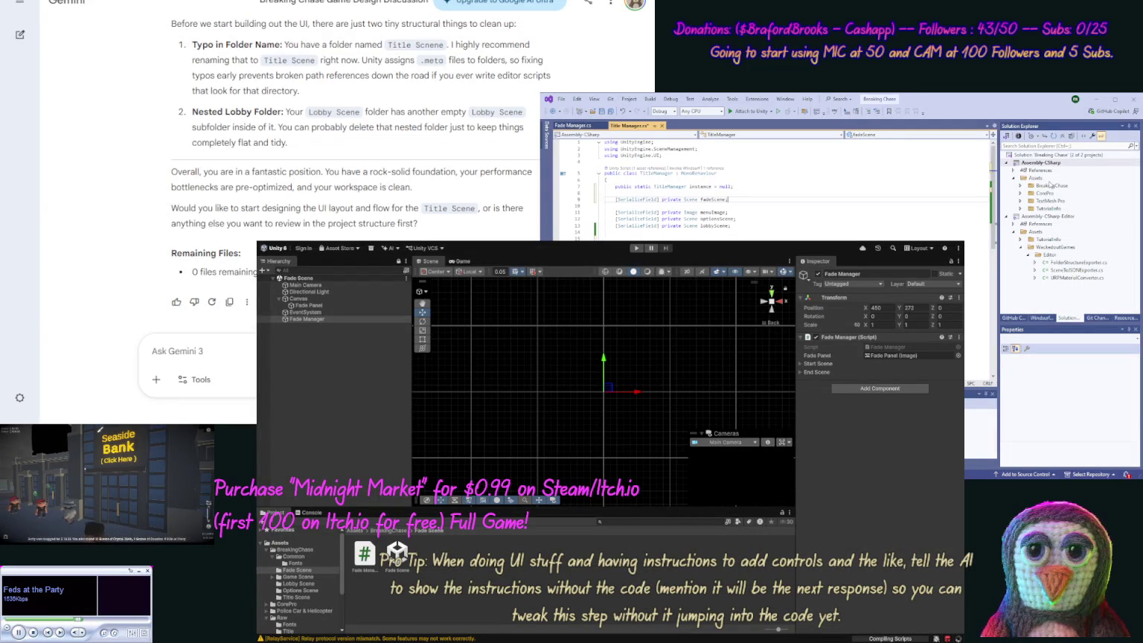
key("ctrl+s")
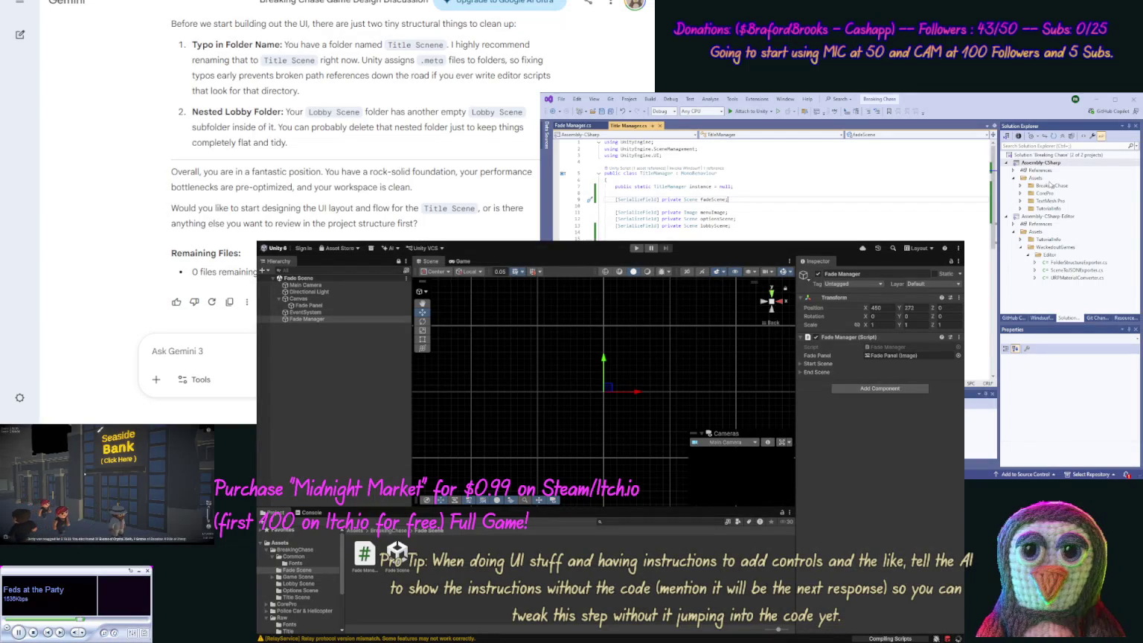
Draft a menu-scene comment and a menuScene field, then remove them and save TitleManager.cs.
key("Return")
key("Tab")
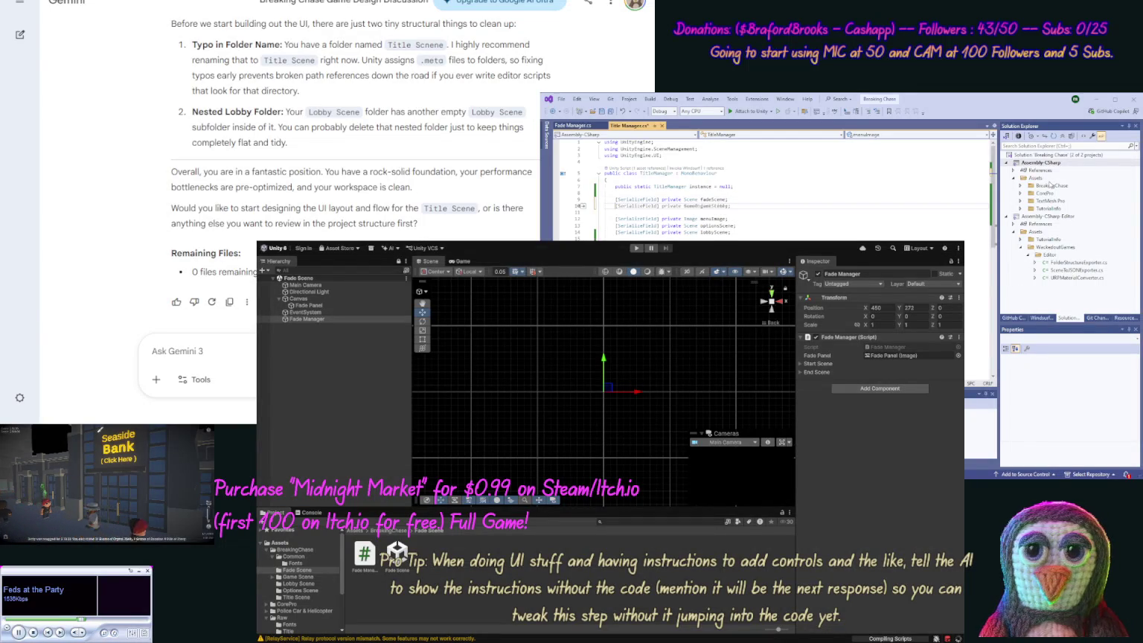
type("// ")
type("ce")
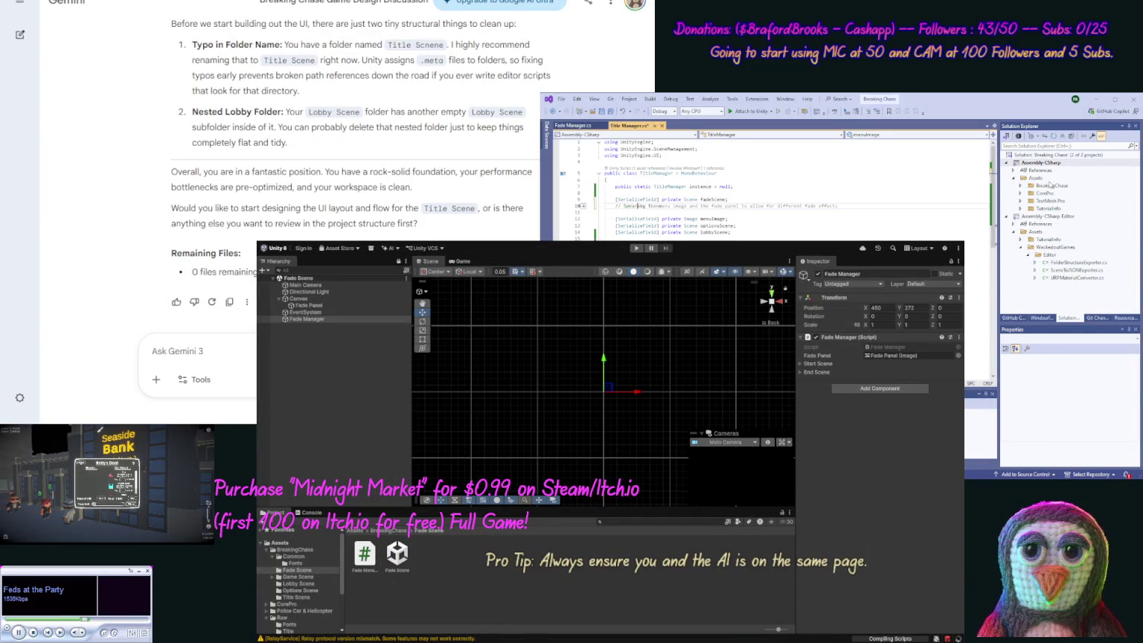
type("ne")
key("Return")
key("BackSpace")
key("BackSpace")
key("BackSpace")
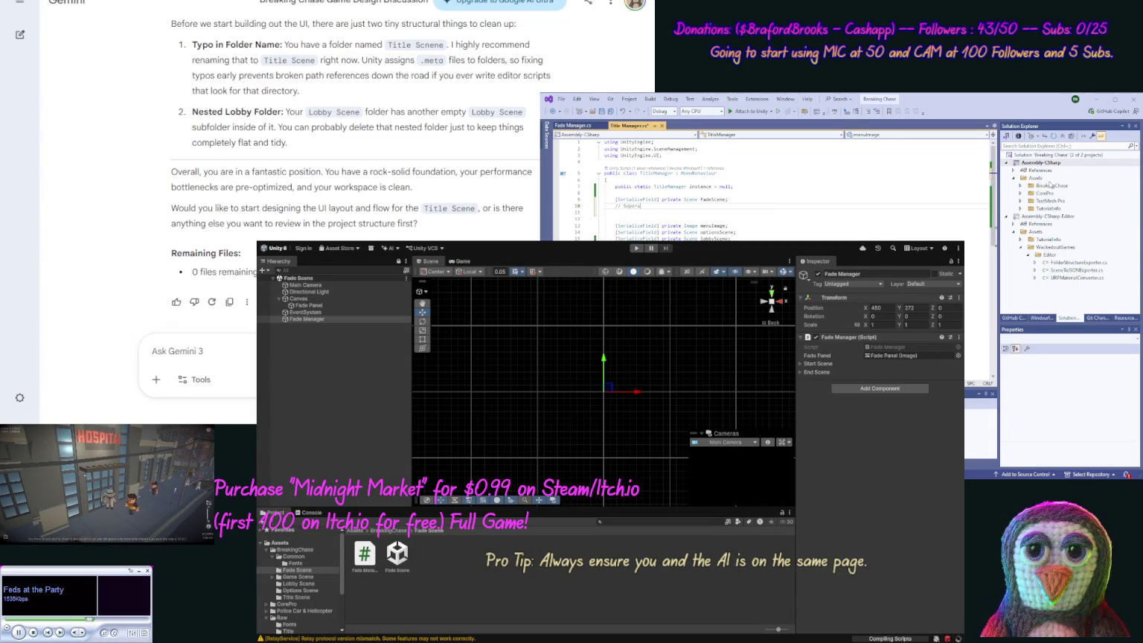
type("rating")
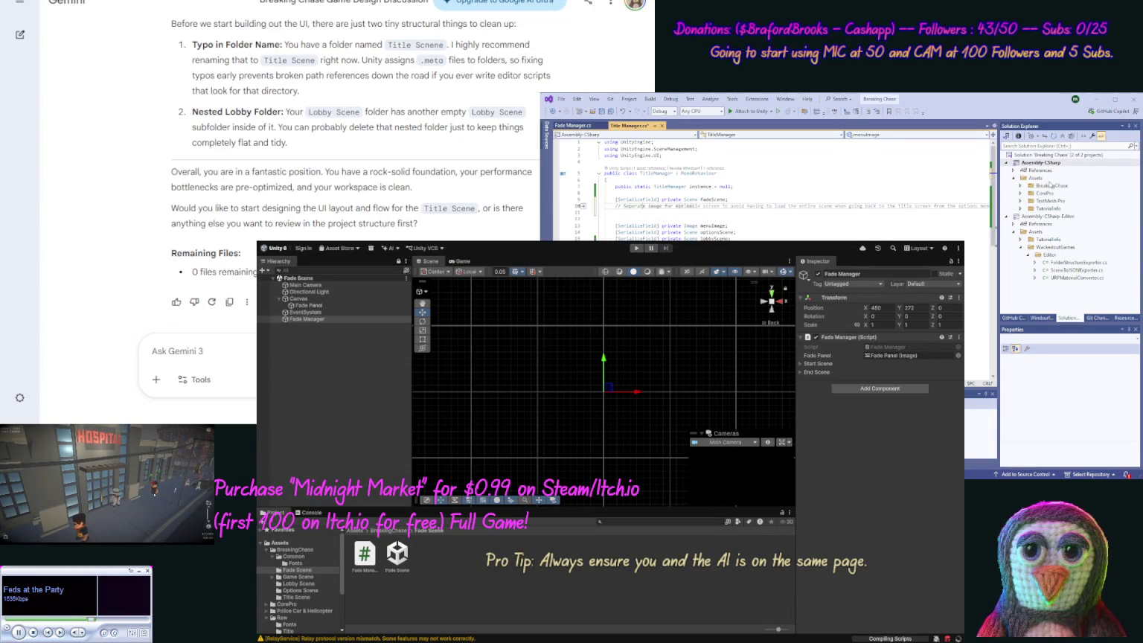
type(" the menu scene from the title scene")
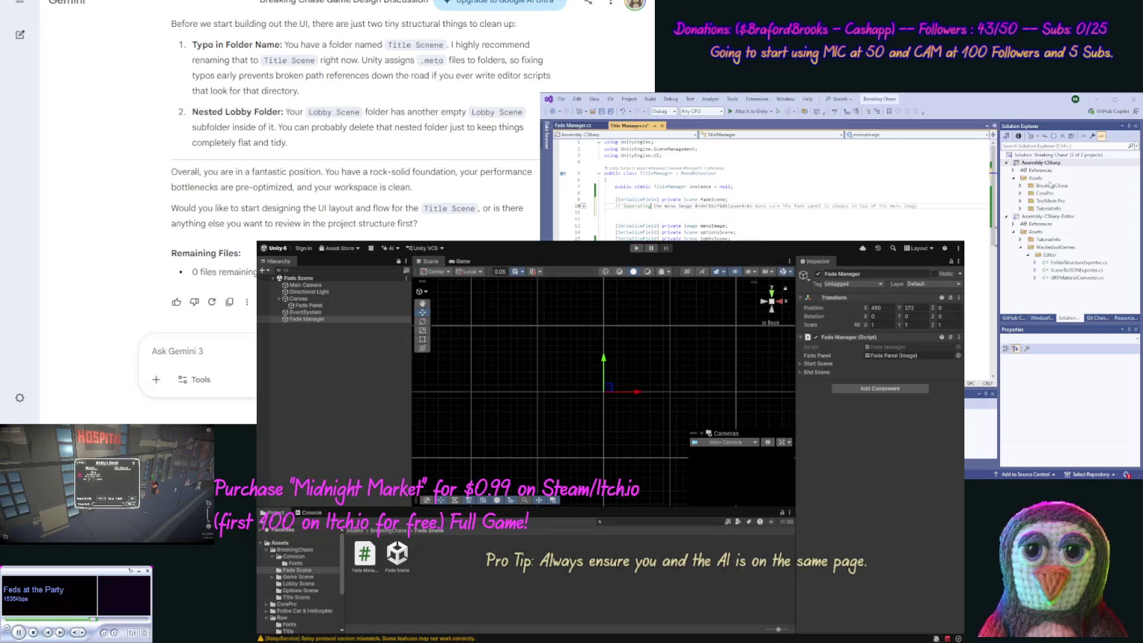
key("Return")
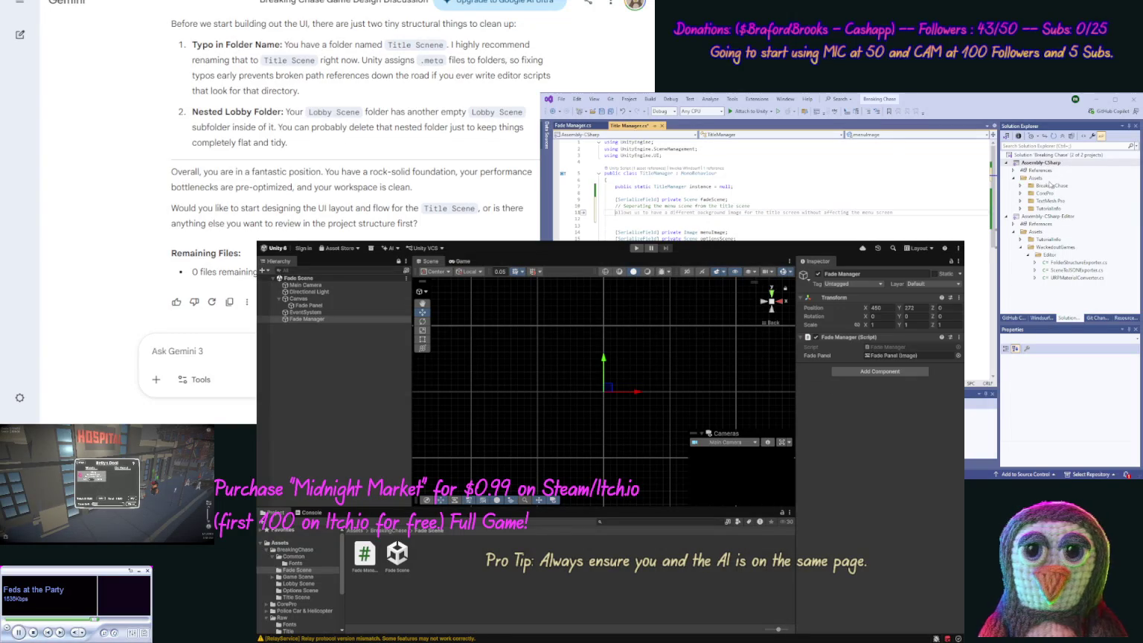
type("[SerializeField")
key("Tab")
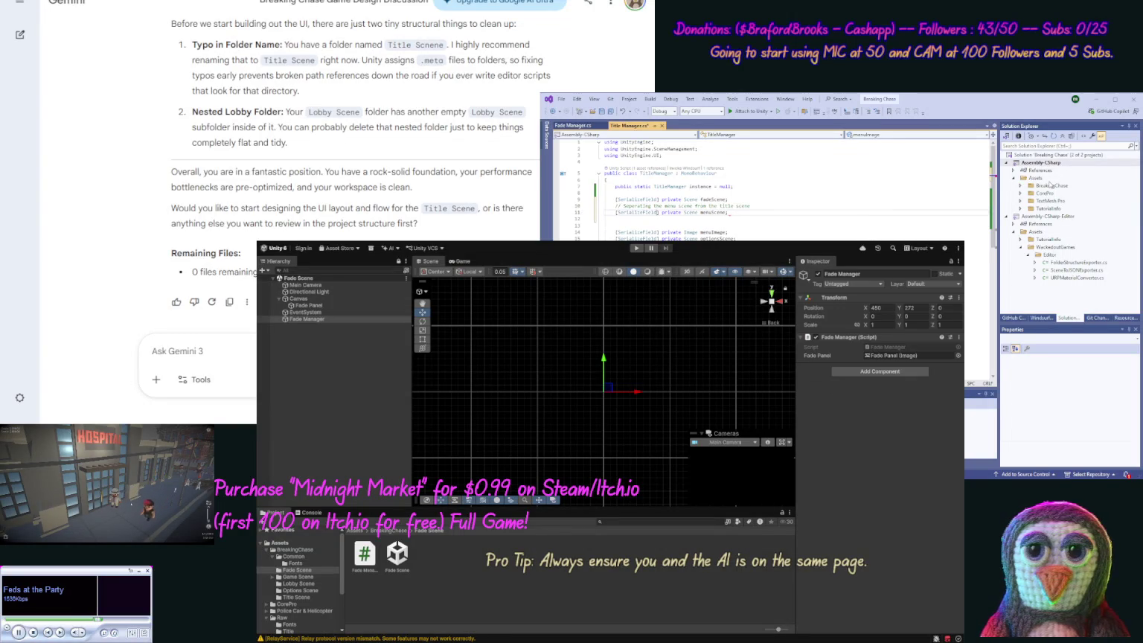
key("ctrl+z")
key("ctrl+z")
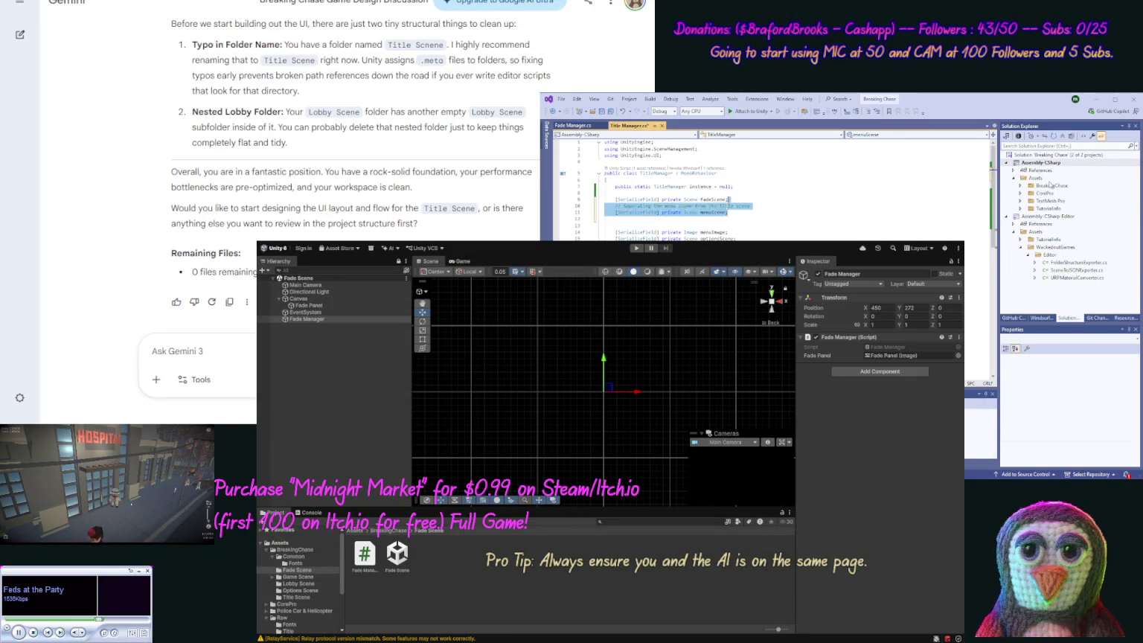
key("ctrl+z")
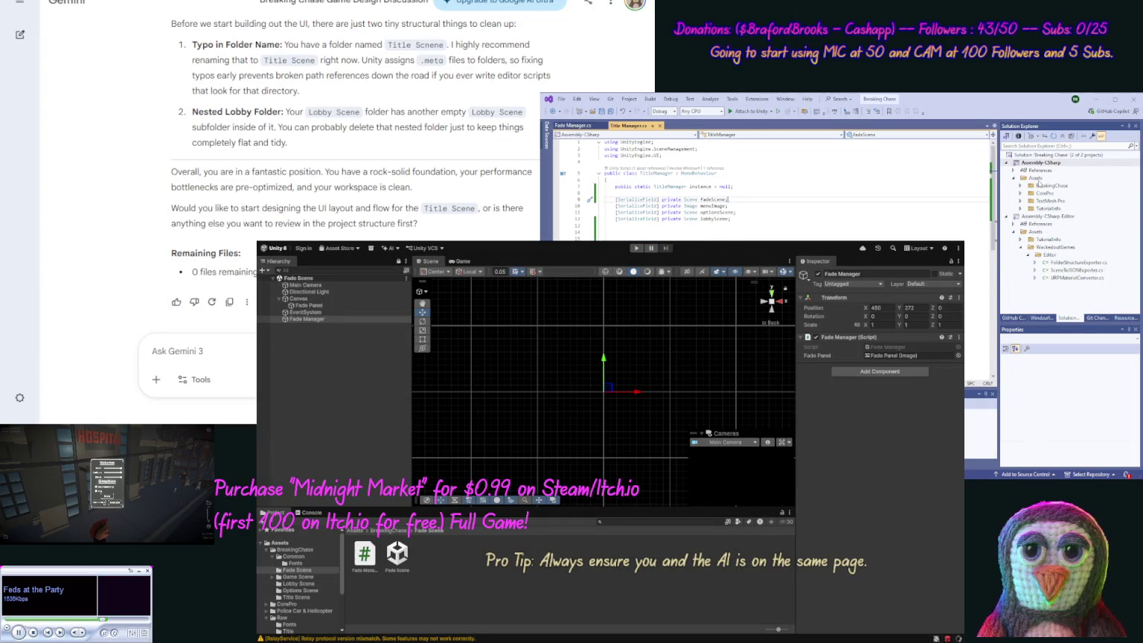
key("ctrl+s")
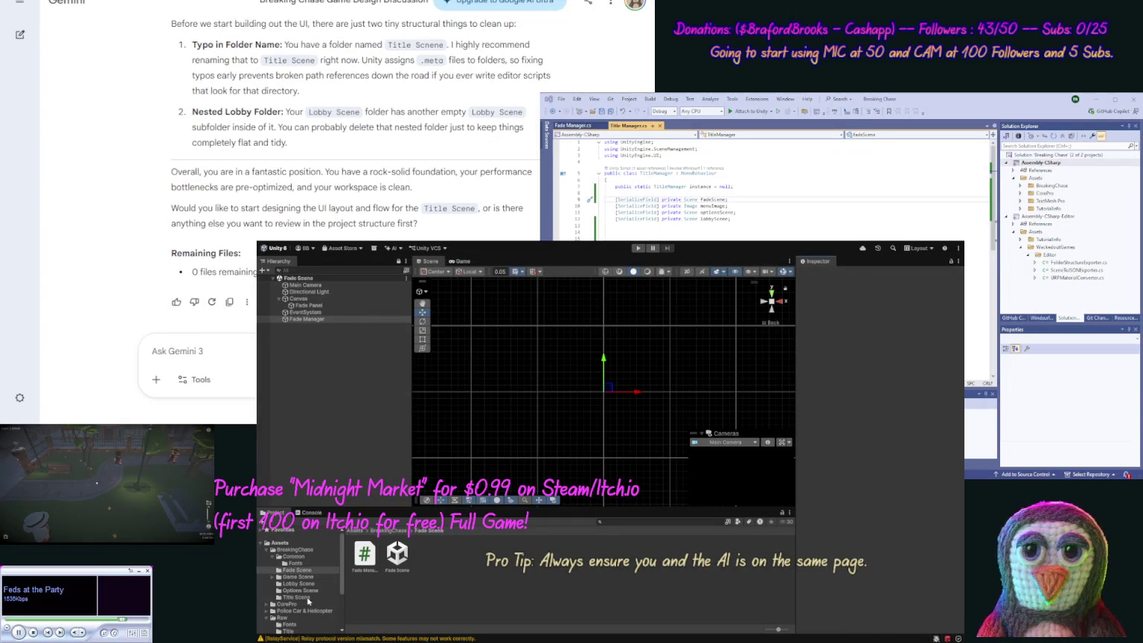
Open the Title Scene asset, frame its Canvas, and select the Title Manager object.
left_click(307, 598)
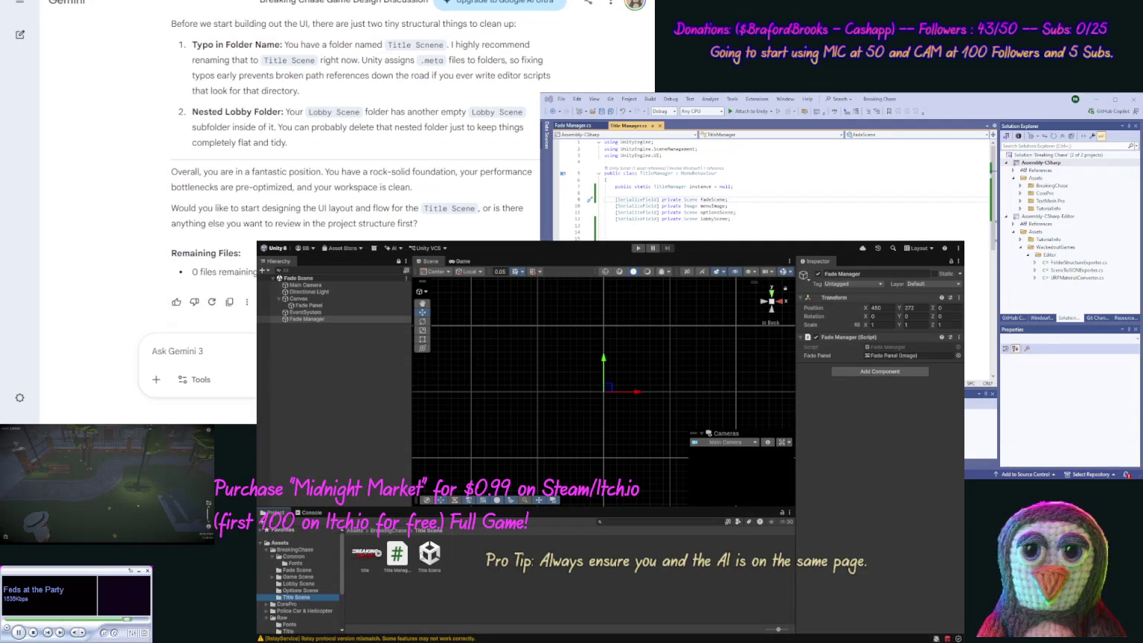
left_click(429, 555)
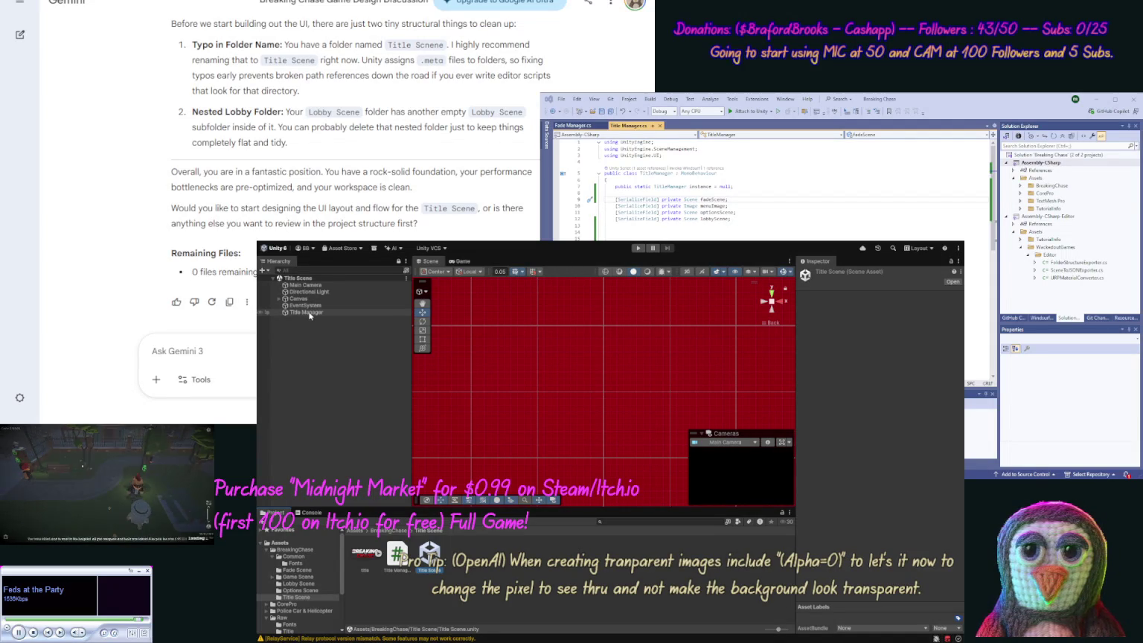
double_click(299, 298)
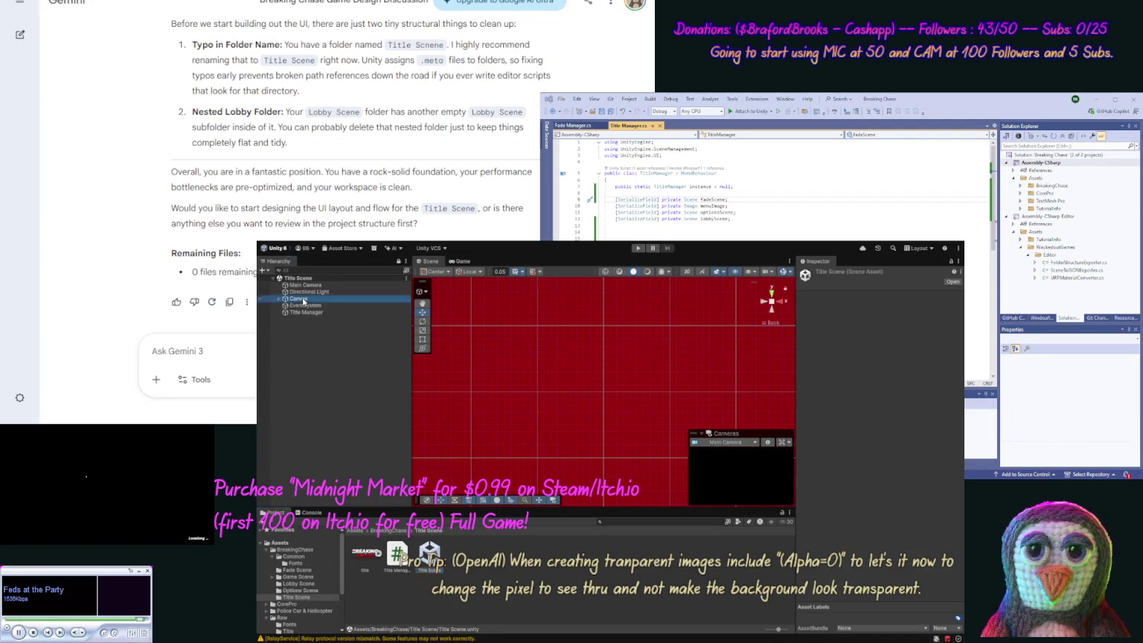
left_click(304, 313)
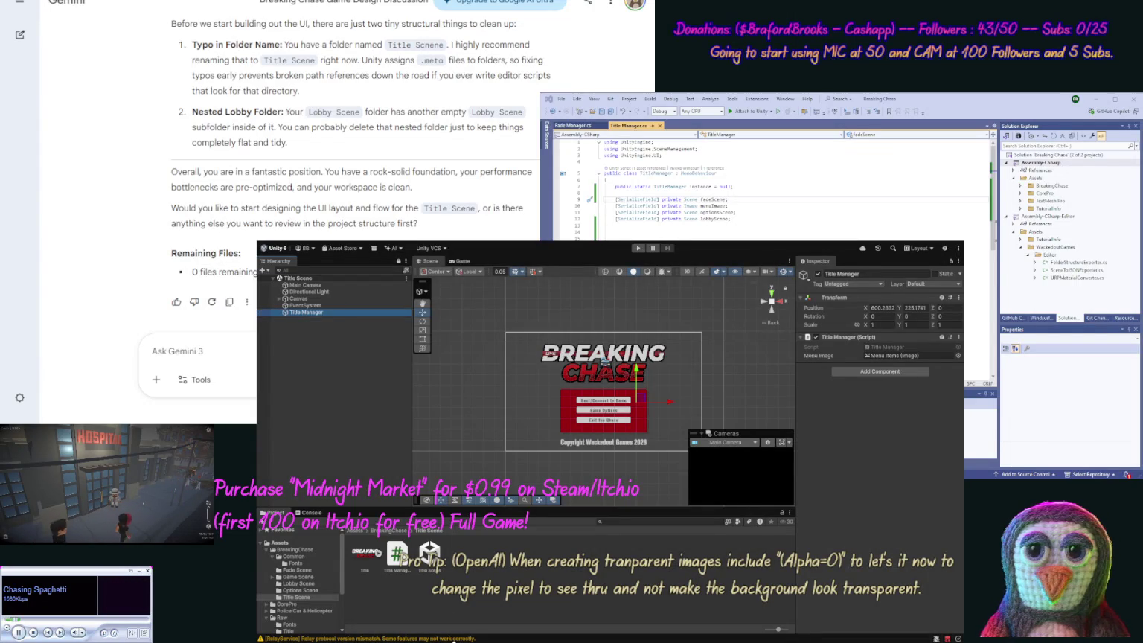
Change the fadeScene field from [SerializeField] private to public in TitleManager.cs.
key("alt+Tab")
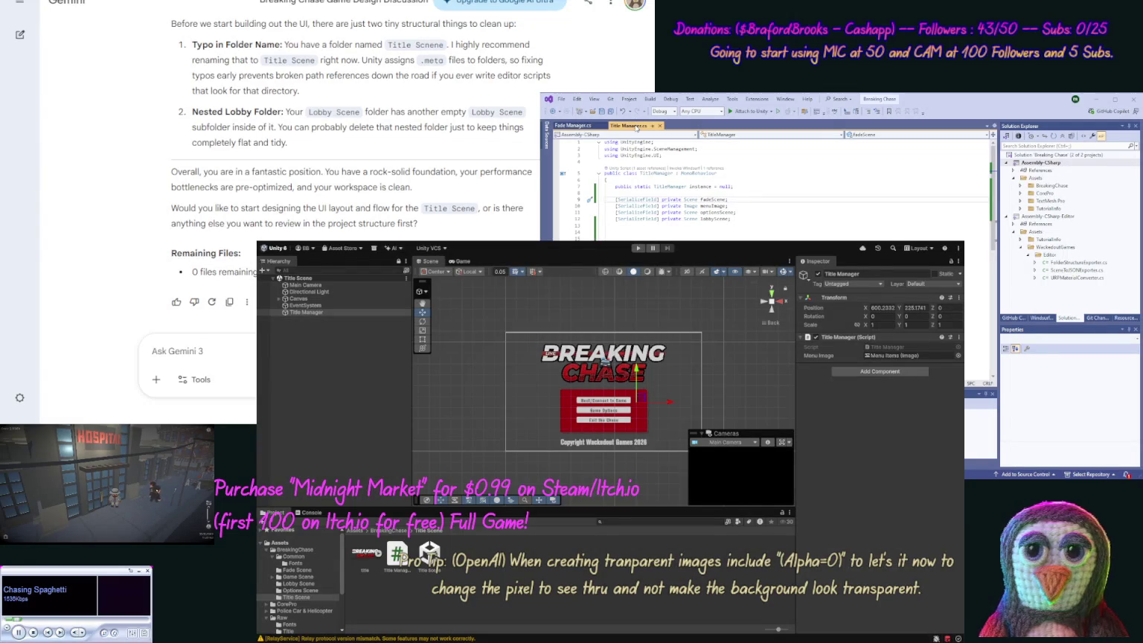
left_click(717, 230)
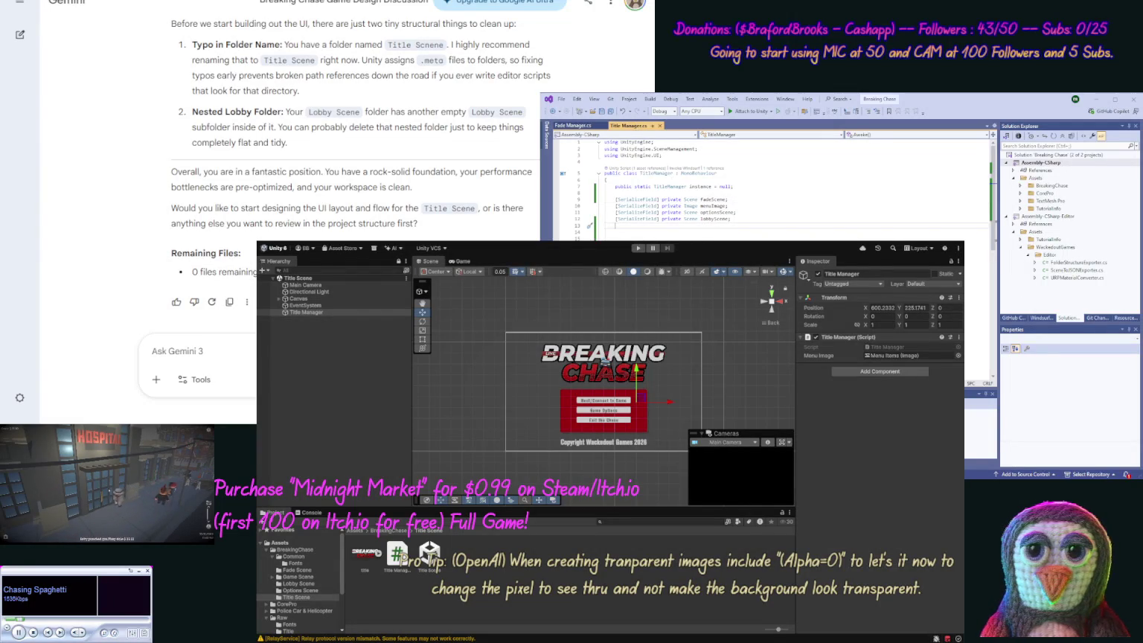
key("alt+Tab")
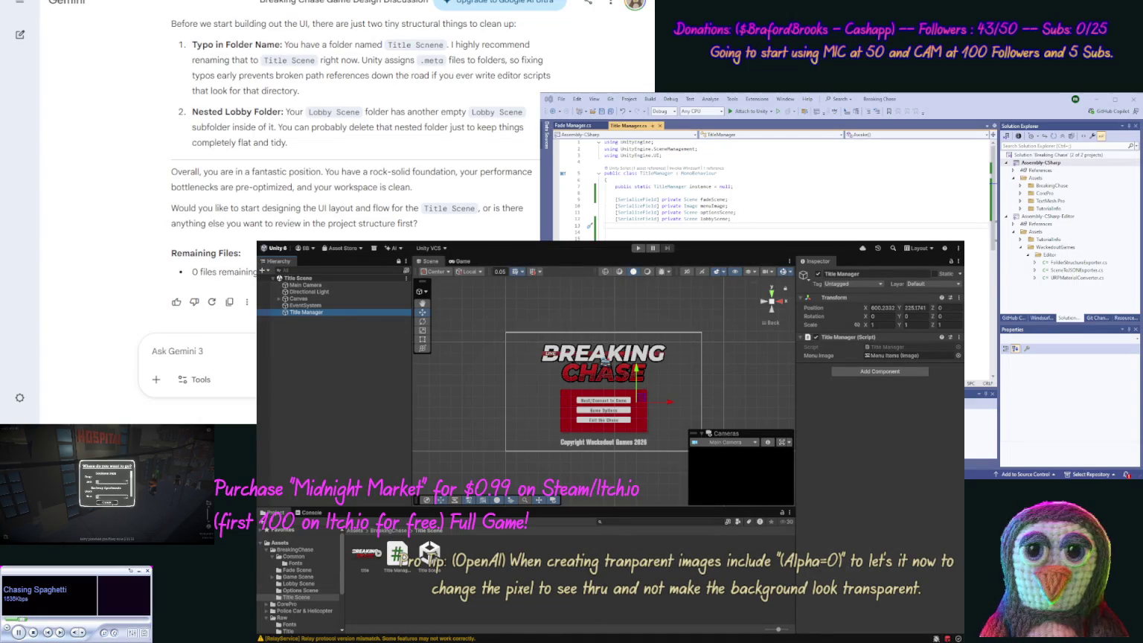
double_click(672, 200)
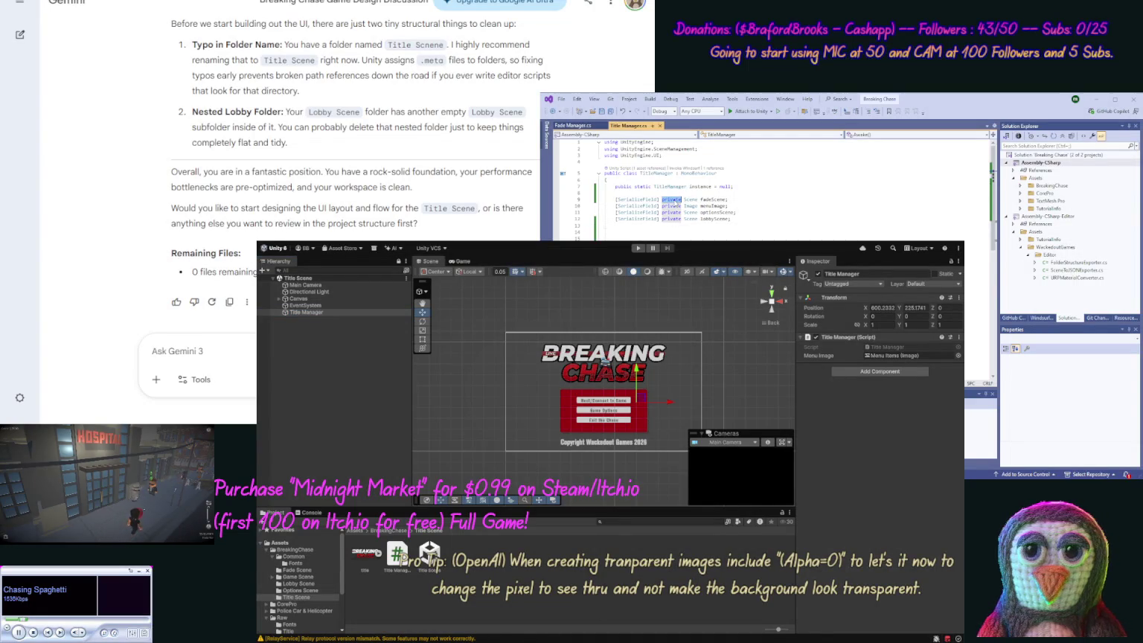
key("BackSpace")
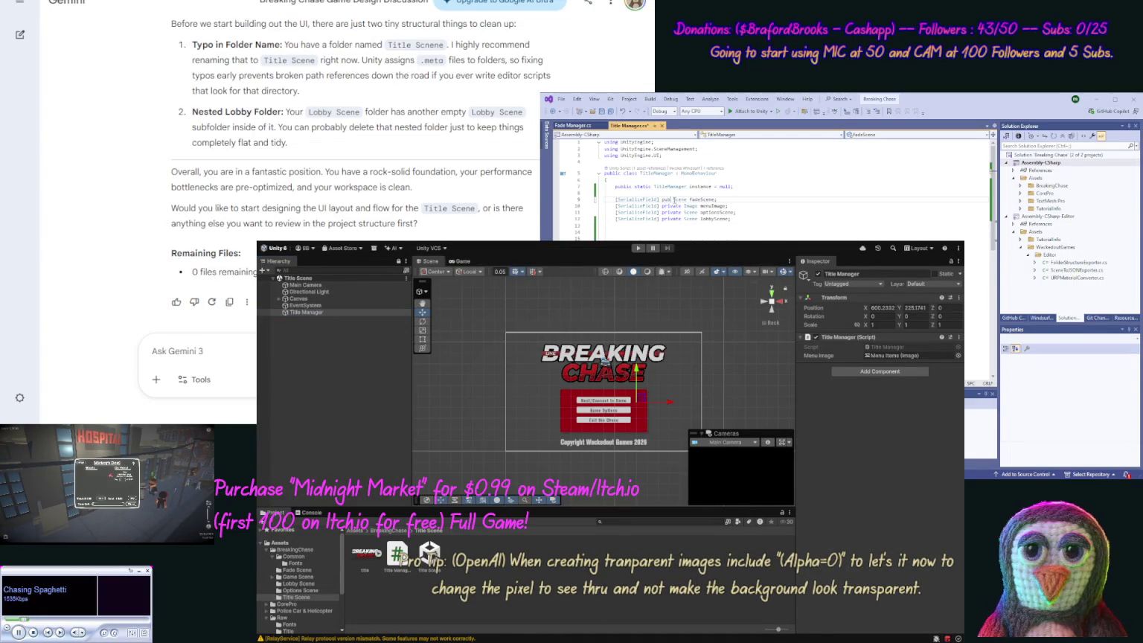
type("lic")
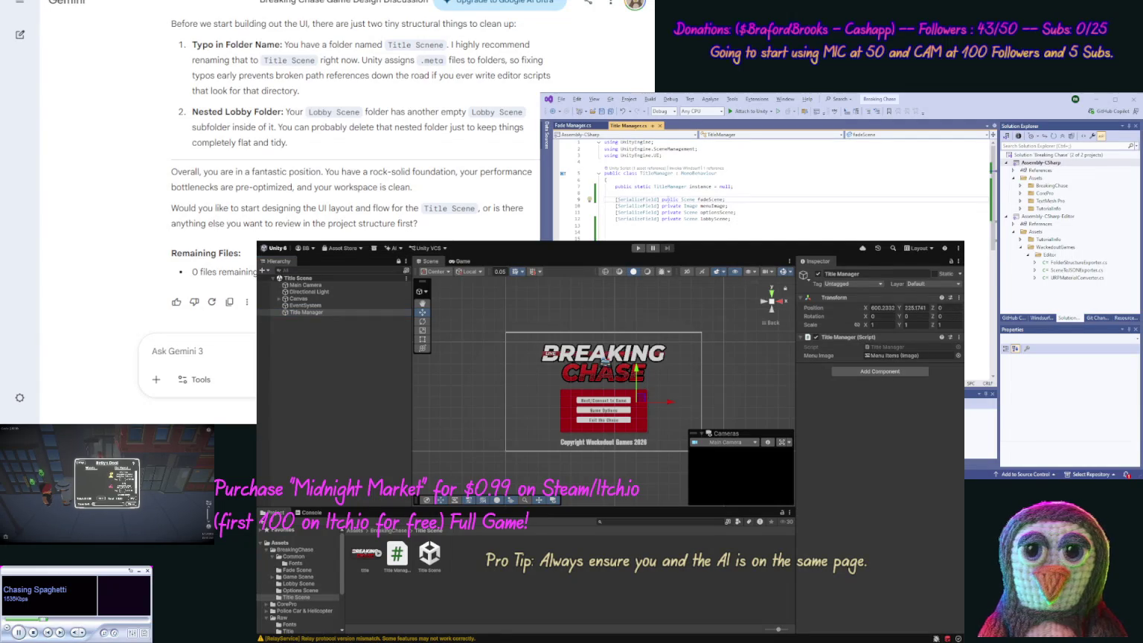
key("shift+Home")
key("BackSpace")
Make the menuImage, optionsScene and lobbyScene fields public as well, and save the script.
key("Down")
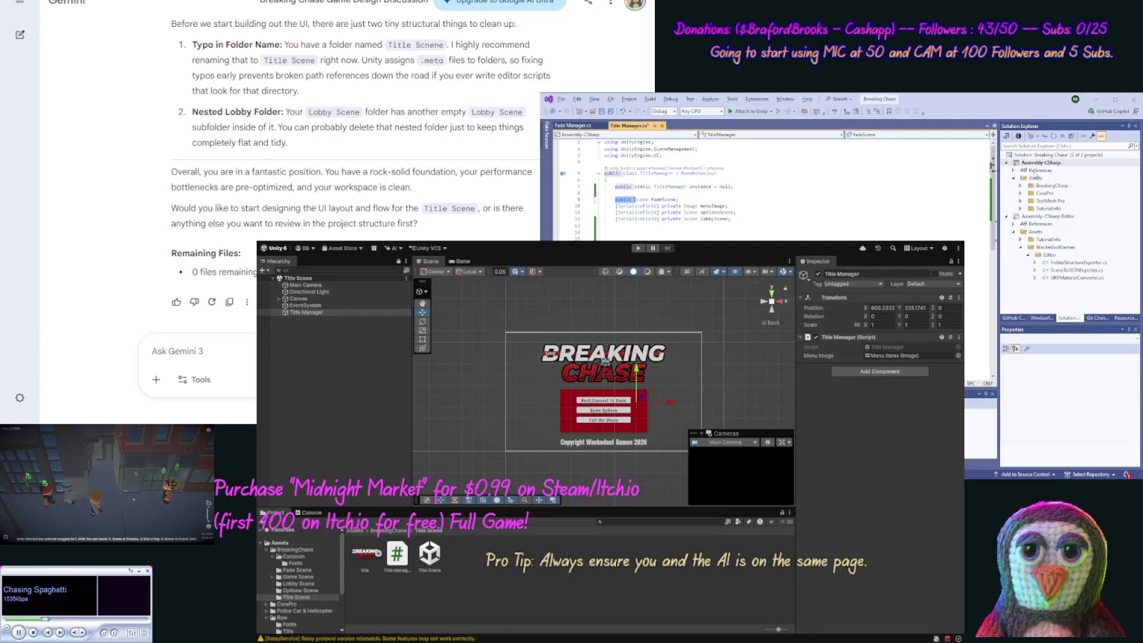
key("ctrl+shift+Right")
key("ctrl+shift+Right")
key("ctrl+shift+Right")
type("public")
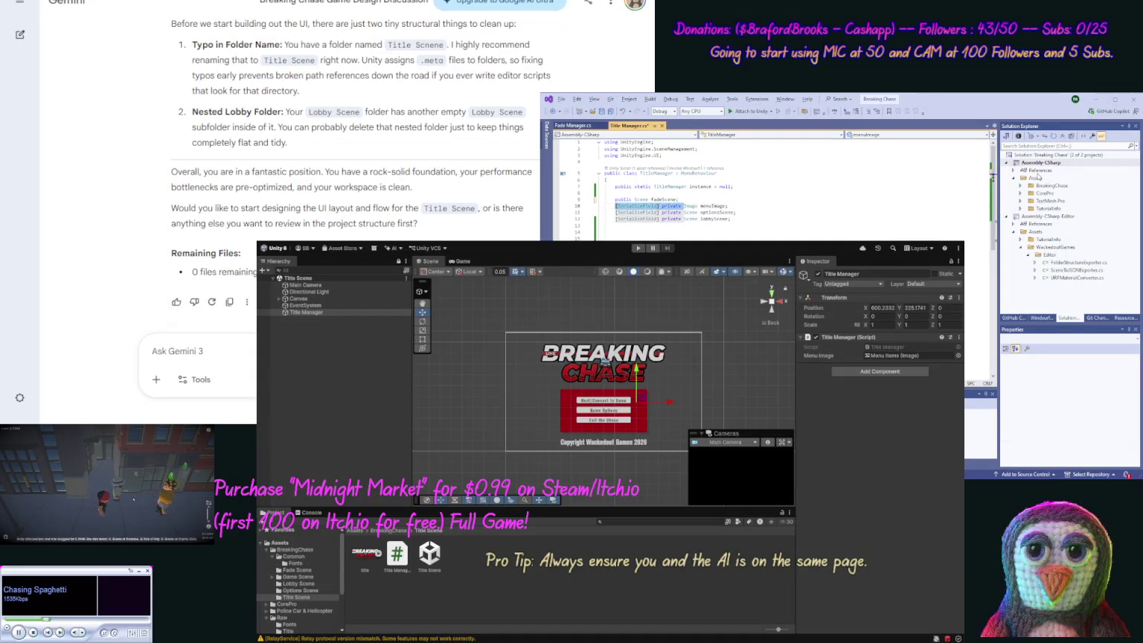
key("Down")
key("ctrl+shift+Right")
key("ctrl+shift+Right")
key("ctrl+shift+Right")
type("public")
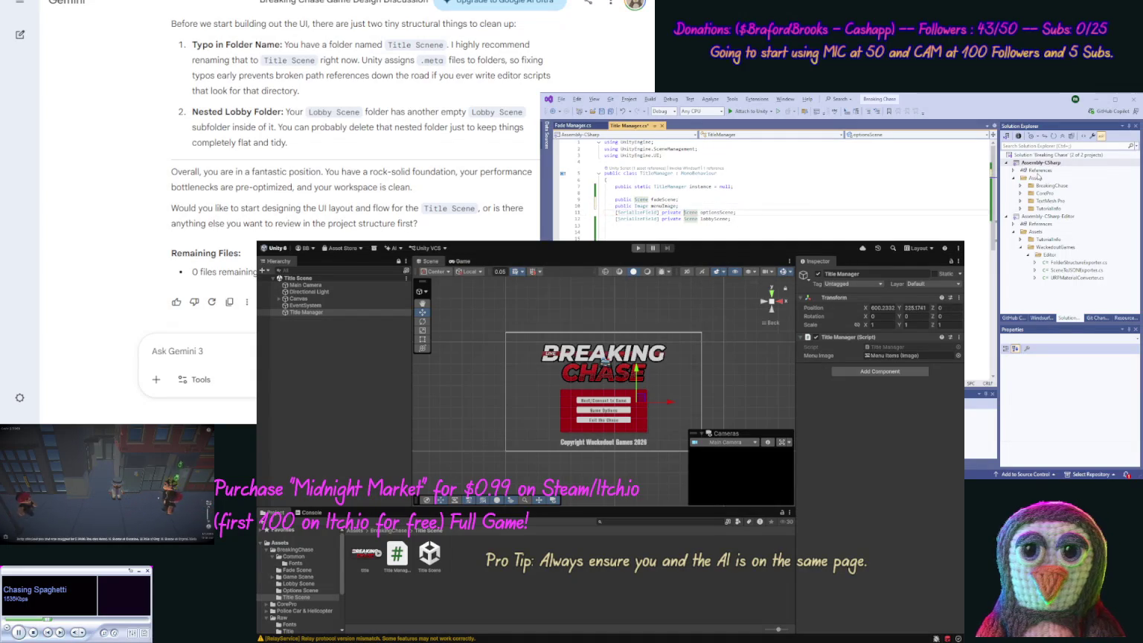
key("Down")
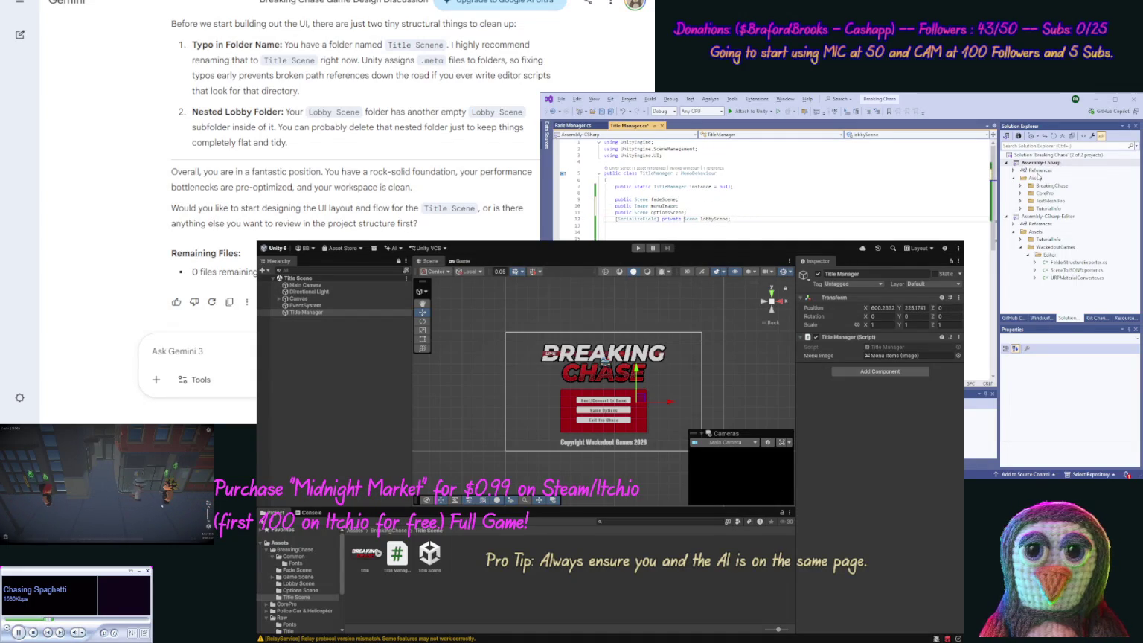
key("ctrl+shift+Right")
key("ctrl+shift+Right")
key("ctrl+shift+Right")
type("public")
key("ctrl+s")
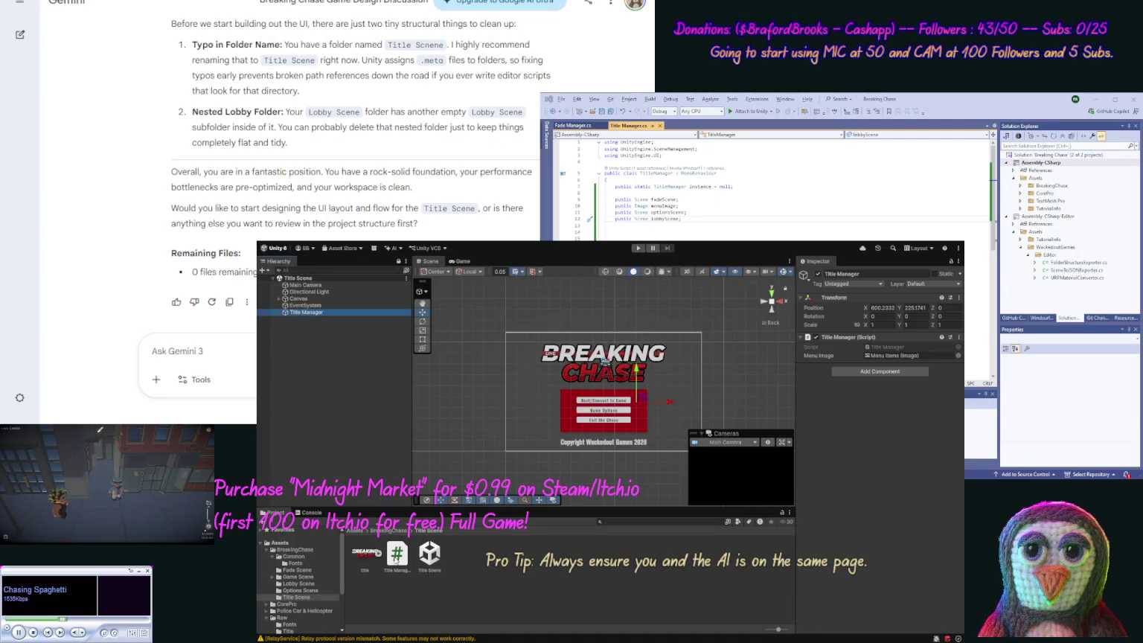
left_click(396, 555)
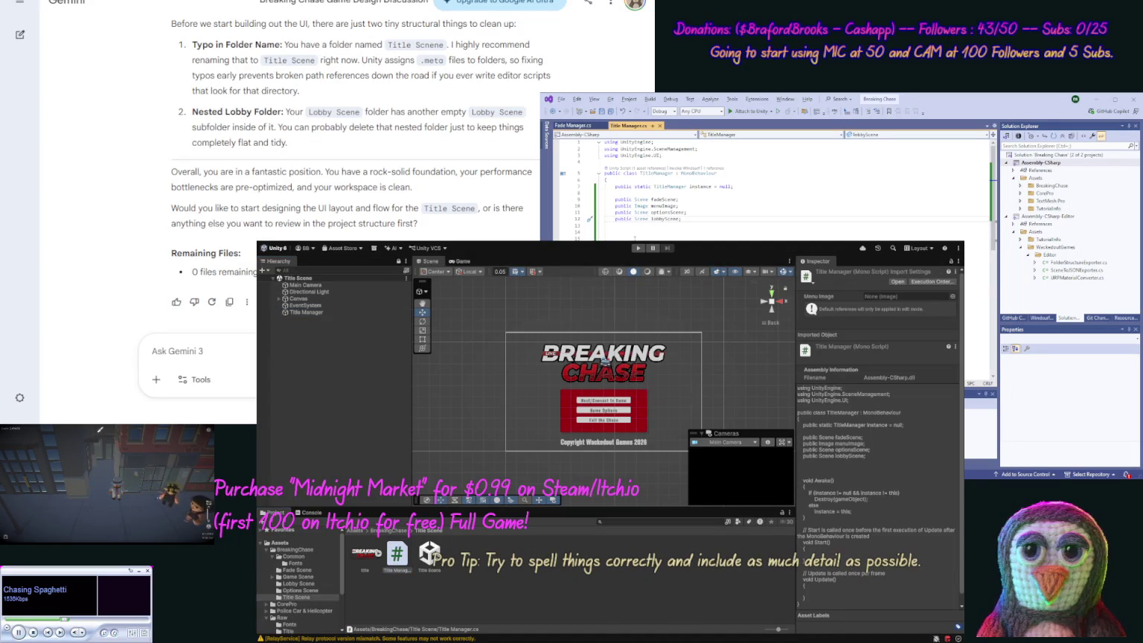
View the Title Manager script's code with the caret inside its Awake method.
left_click(653, 228)
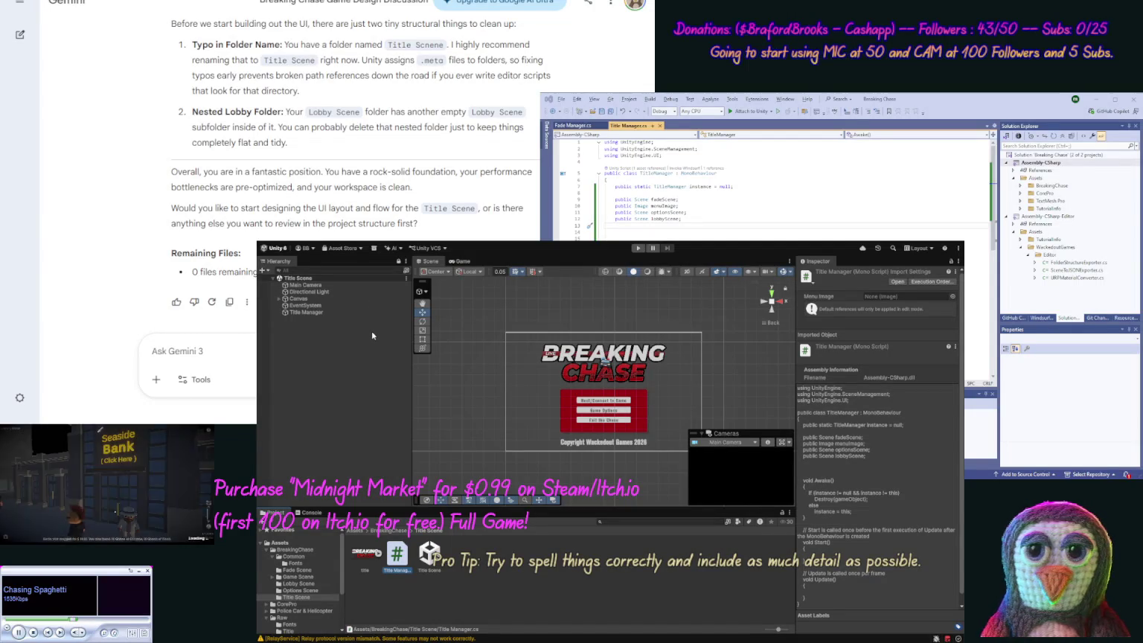
Remove the Title Manager script component from the Title Manager object, then undo the removal.
left_click(319, 313)
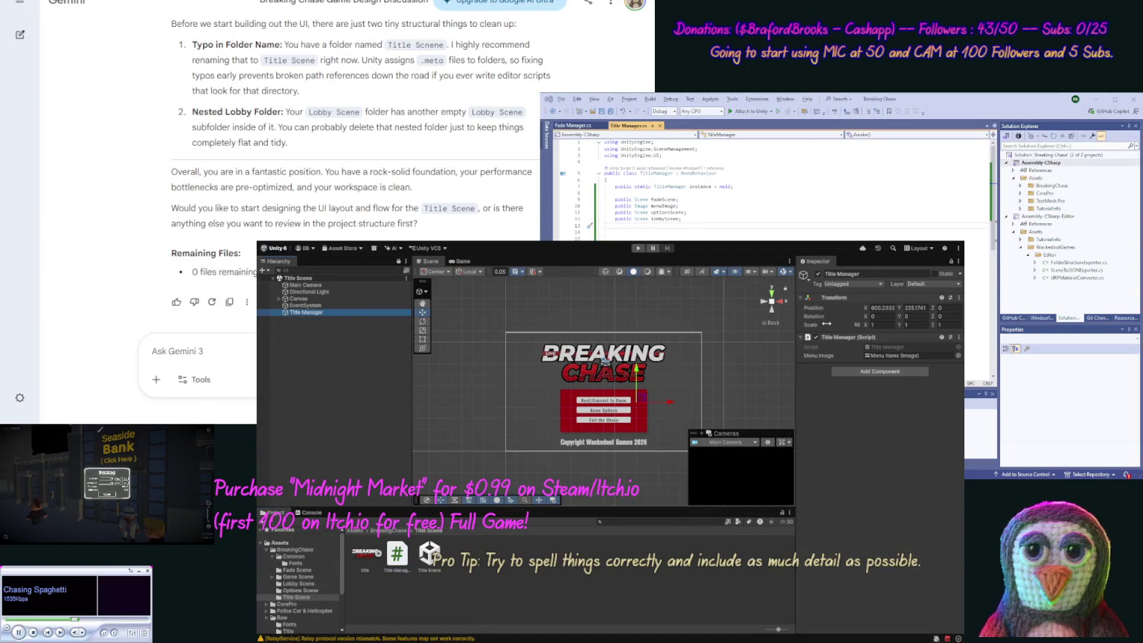
left_click(817, 339)
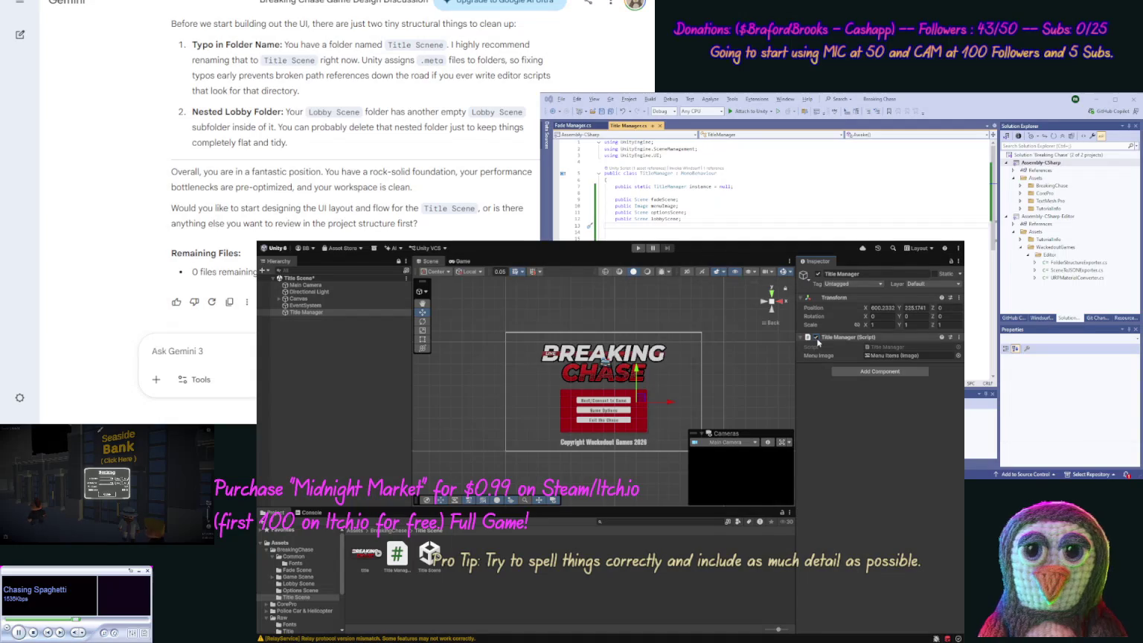
left_click(958, 338)
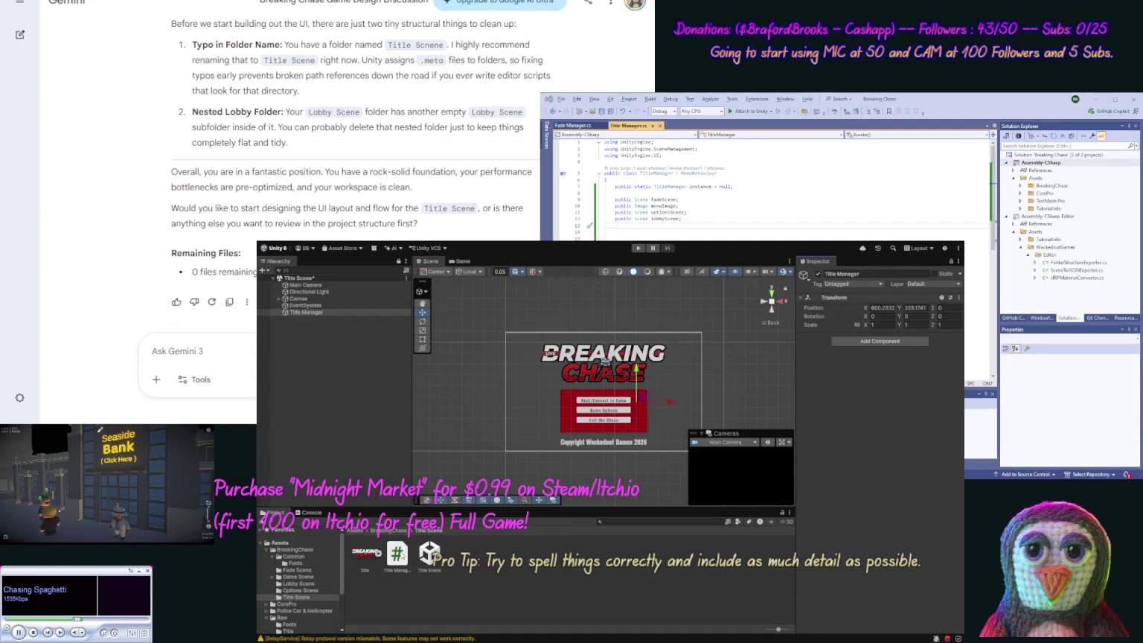
left_click(307, 314)
key("ctrl+z")
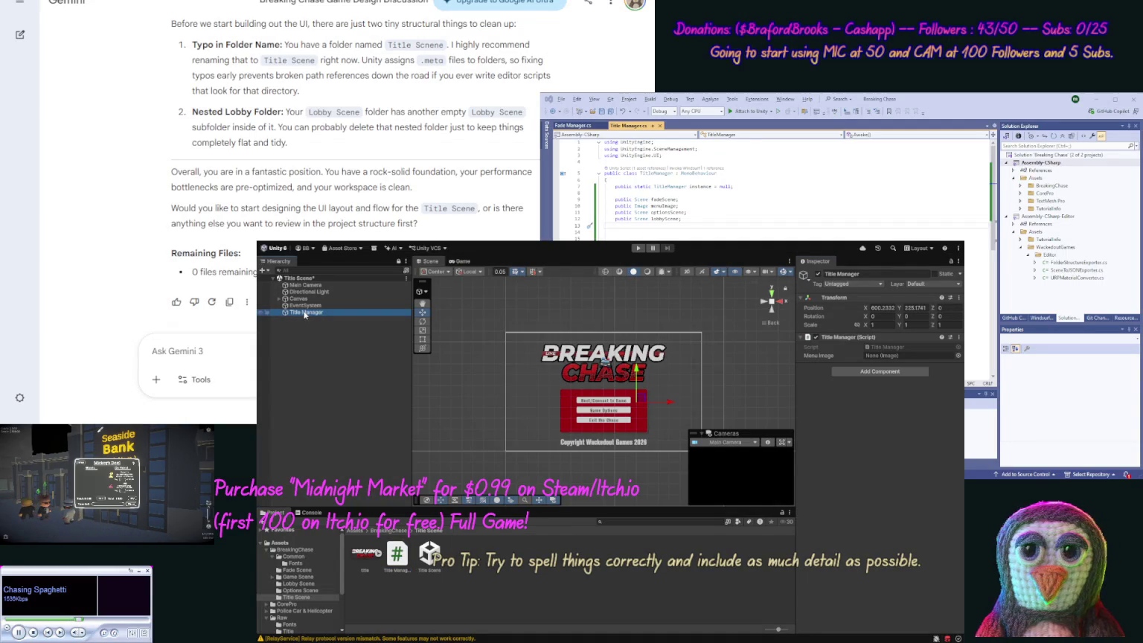
Assign Menu Items from Canvas > Main Panel > Menu Items Shadow to the Menu Image field.
left_click(279, 299)
left_click(286, 305)
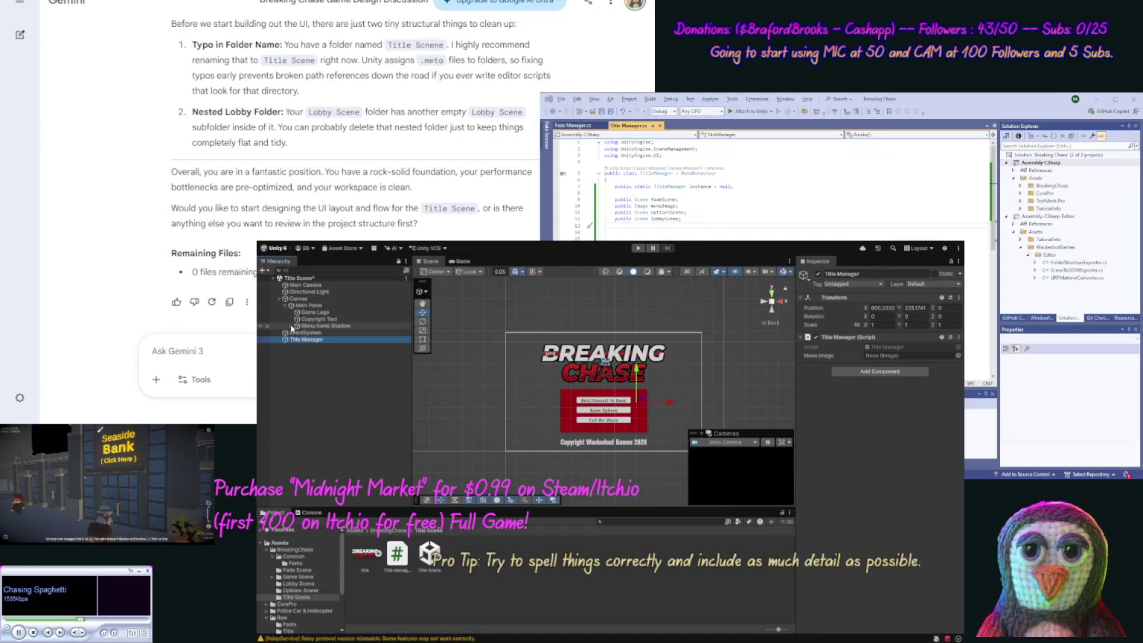
left_click(291, 326)
left_click(297, 332)
left_click(372, 333)
left_click_drag(408, 344, 897, 356)
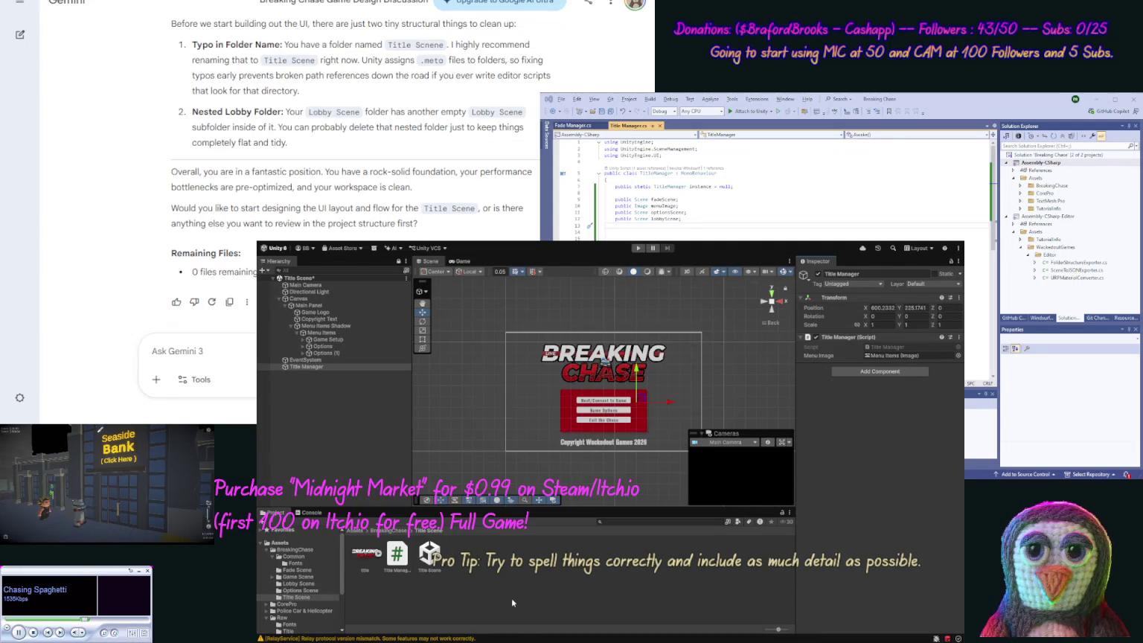
left_click(748, 235)
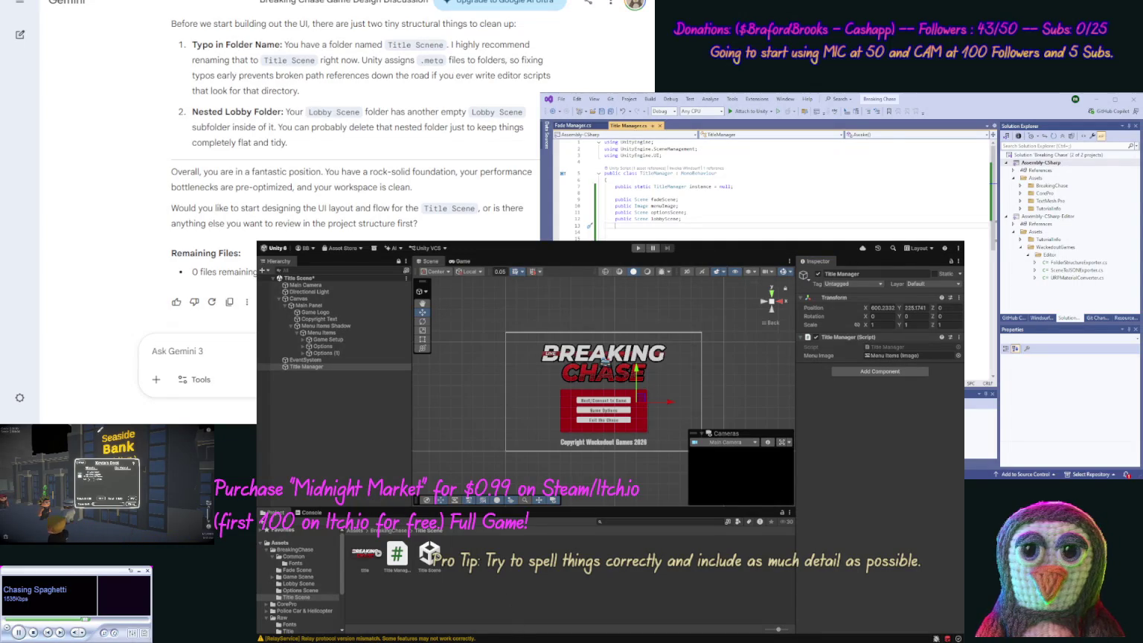
left_click(748, 221)
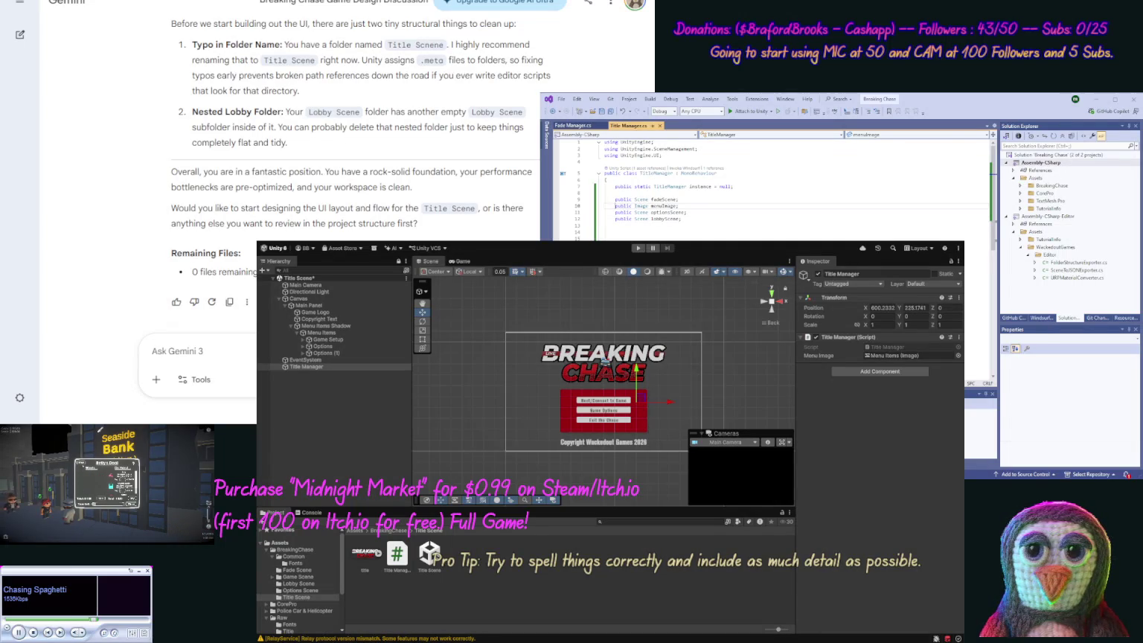
Make menuImage a [SerializeField] private field in TitleManager.cs.
key("ctrl+x")
key("Return")
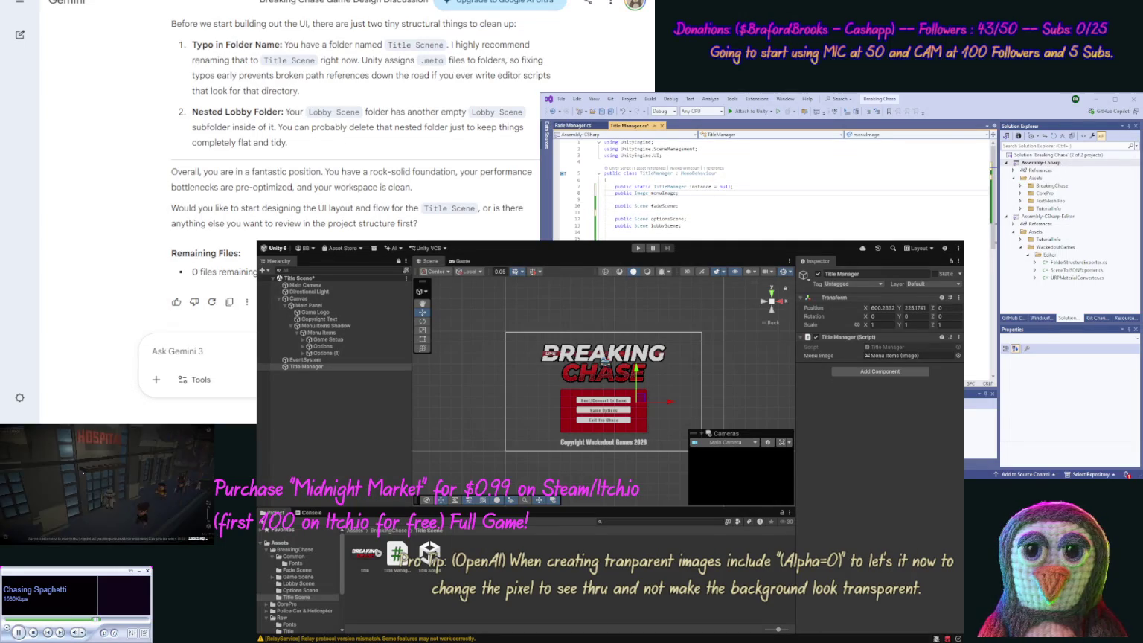
type("[SerializeField]")
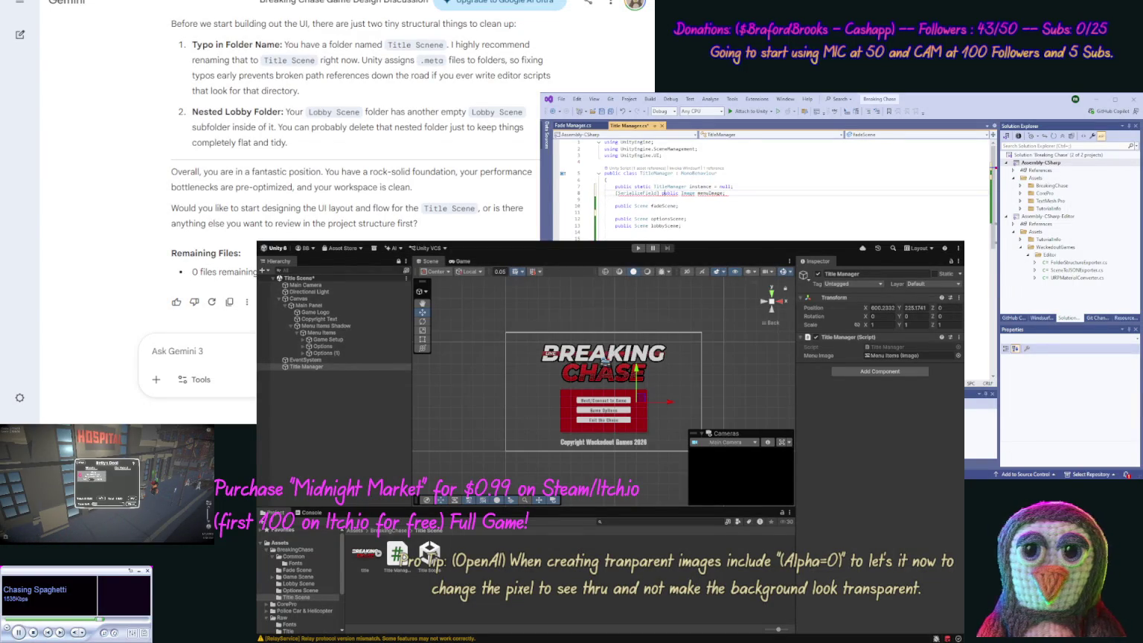
left_click(673, 193)
double_click(690, 193)
type("private")
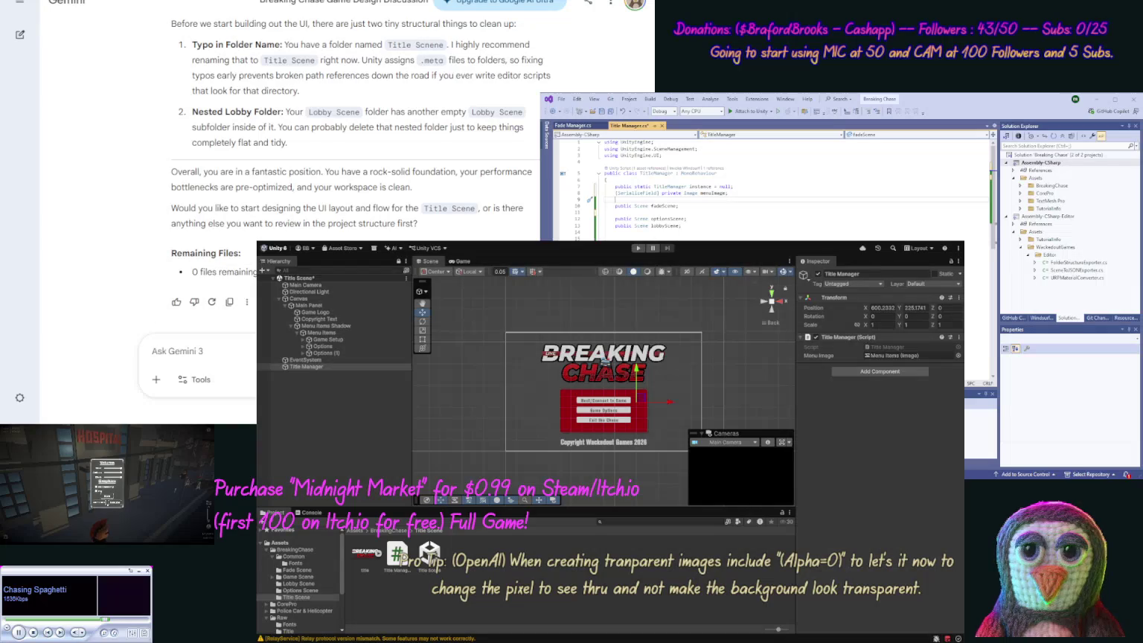
Replace fadeScene with a const string "Fade Scene" and delete the old optionsScene and lobbyScene fields.
left_click(679, 205)
double_click(623, 205)
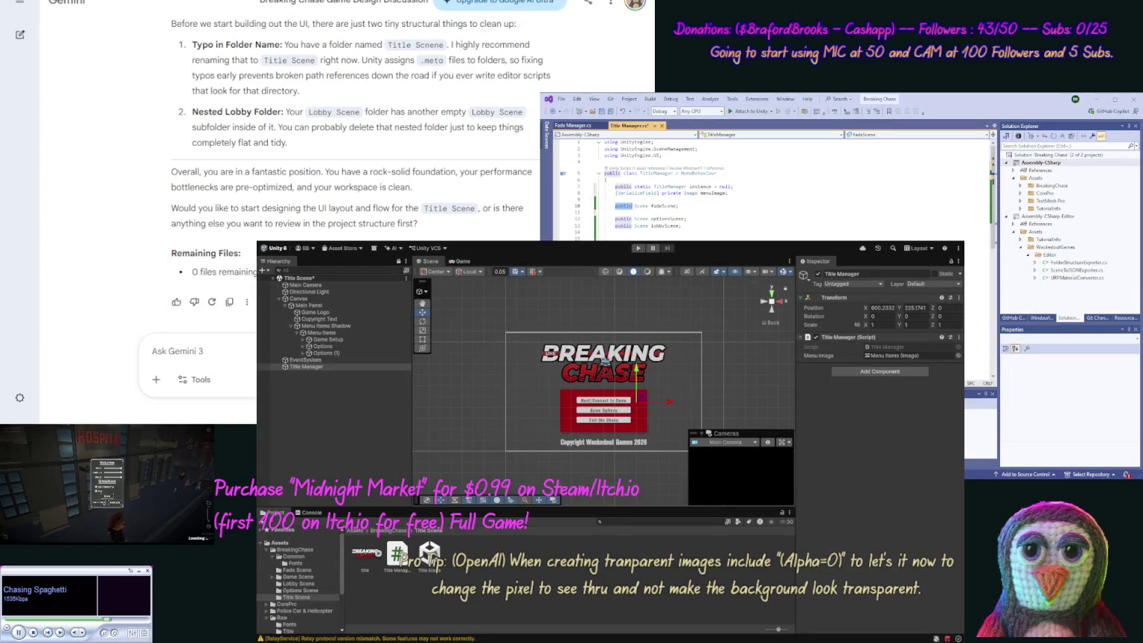
key("ctrl+shift+Right")
type("cons")
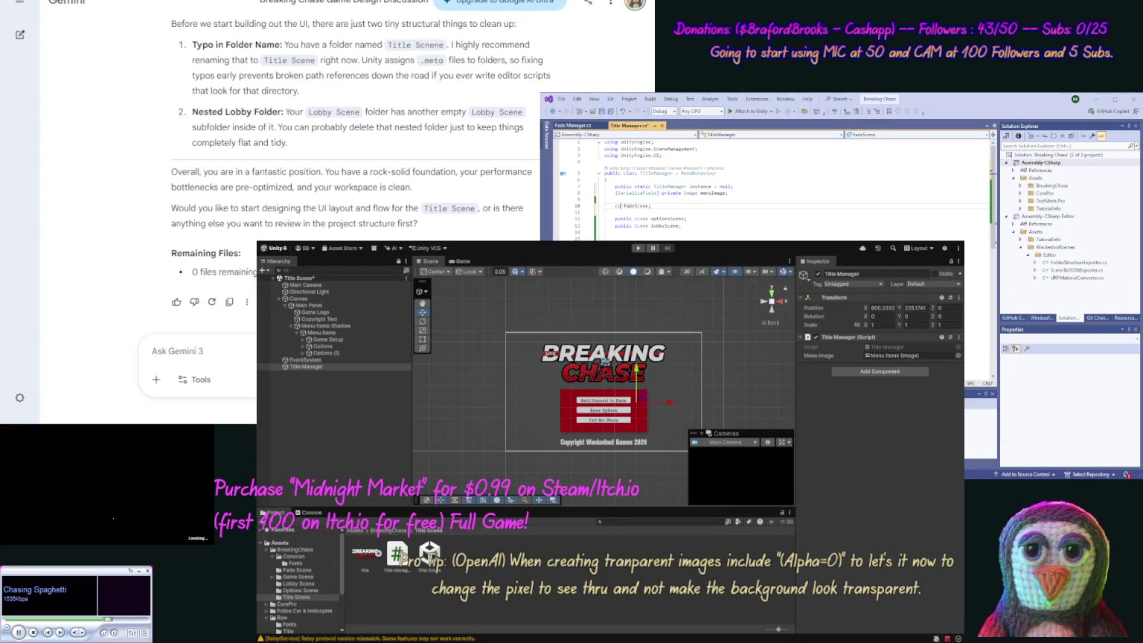
type("t St")
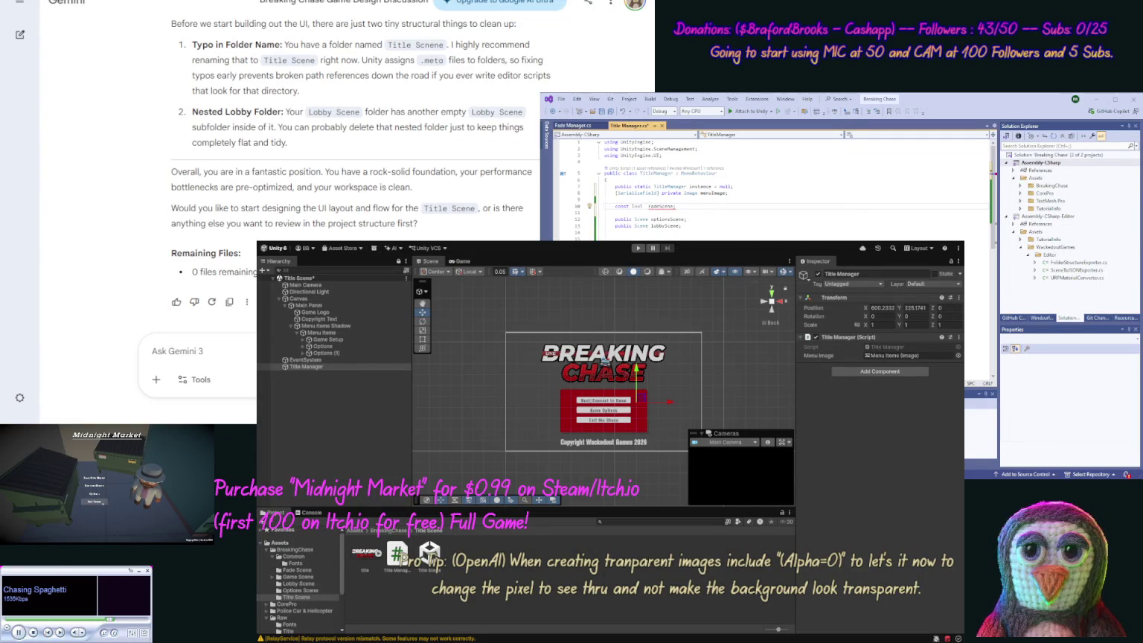
type("ring")
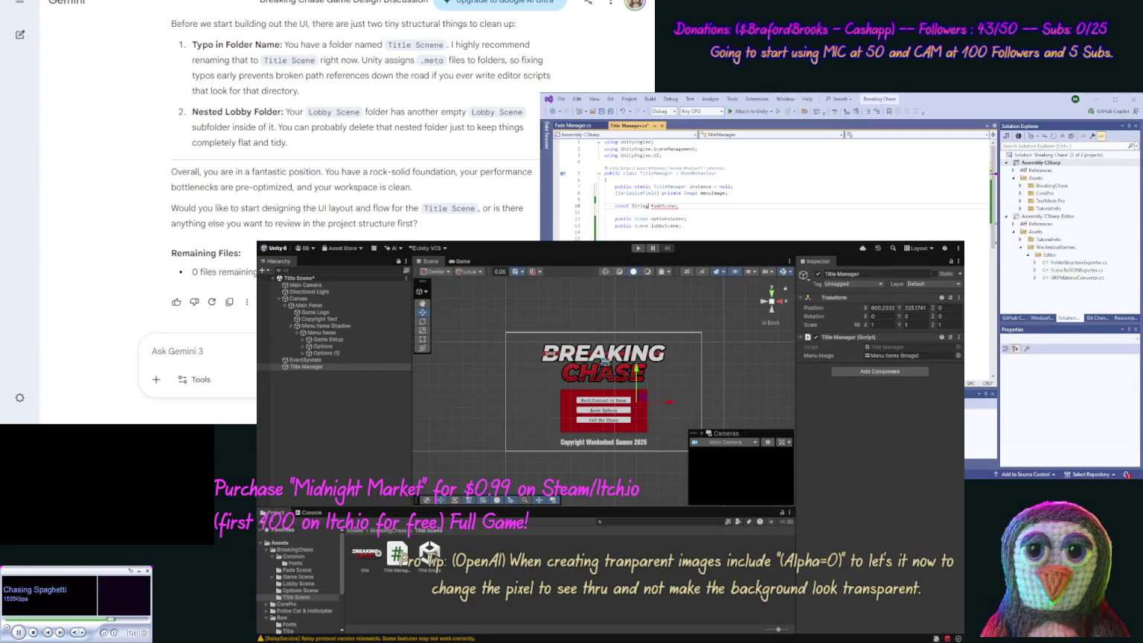
key("Tab")
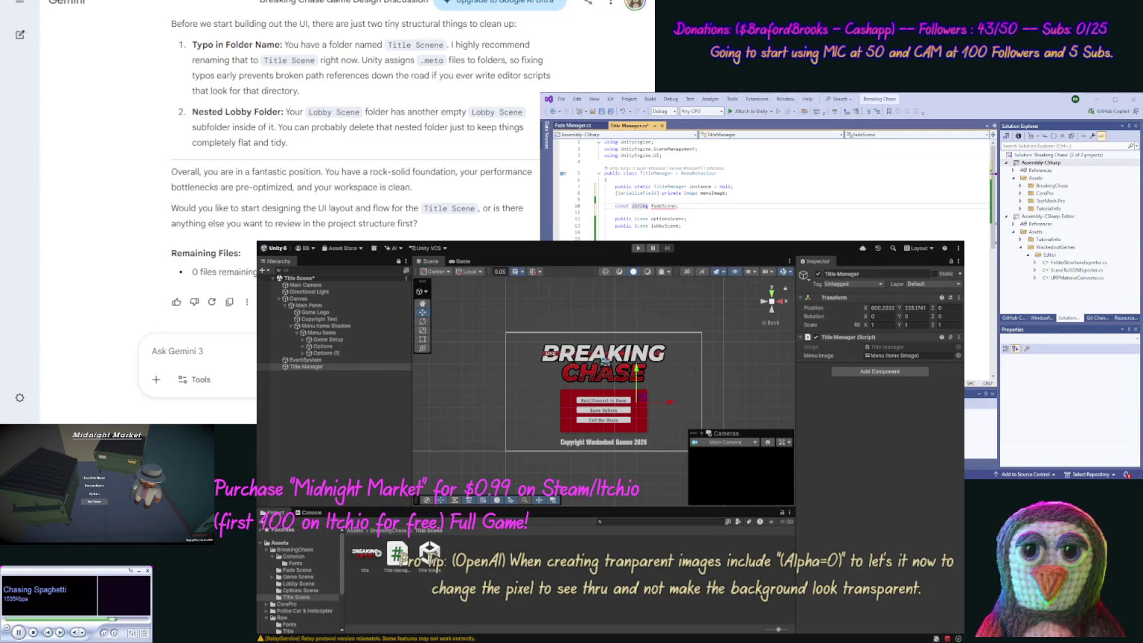
type("= \"Fade Scene")
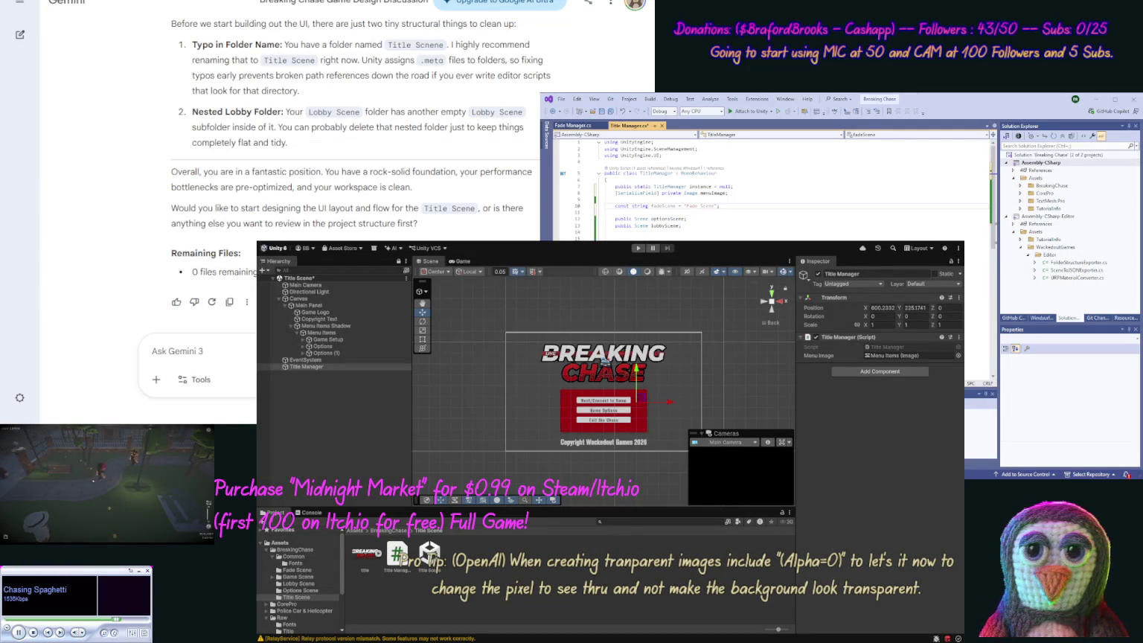
key("shift+Down")
key("shift+Down")
key("Delete")
type("c")
key("Tab")
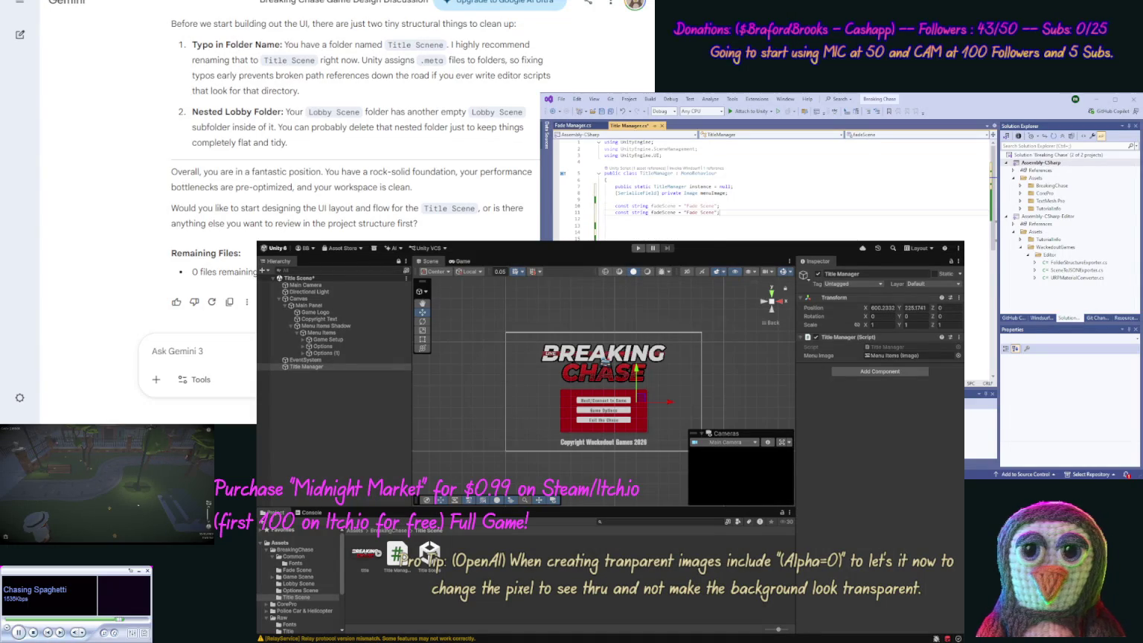
Add const strings for "Options Scene" and "Lobby Scene", save, and start an Awake method.
left_click(653, 212)
type("options")
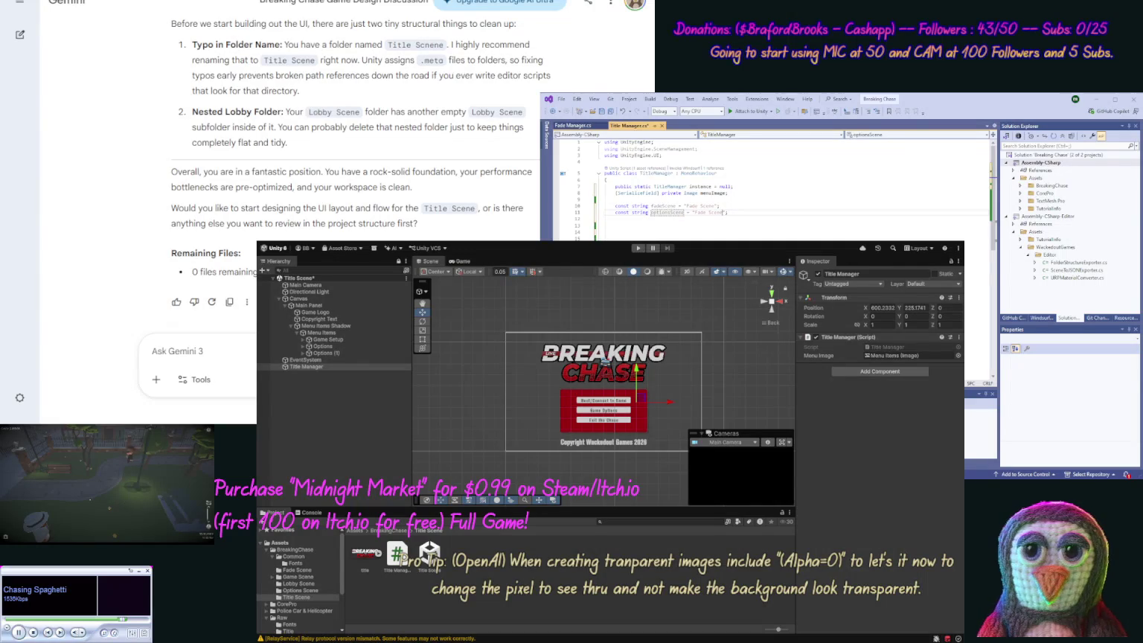
type("Options")
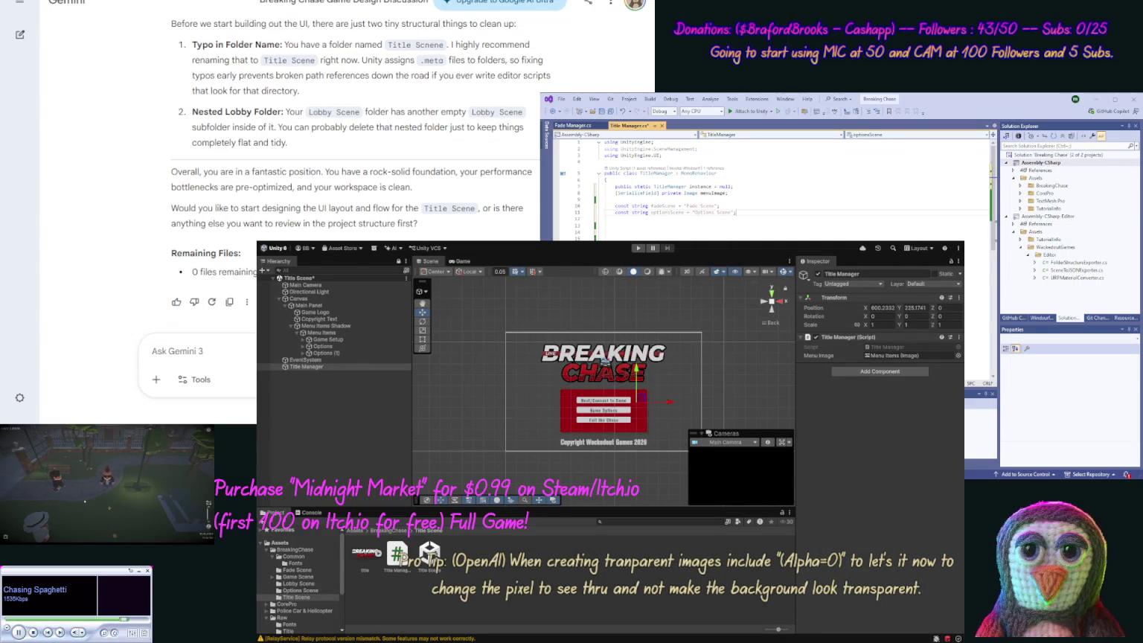
key("ctrl+d")
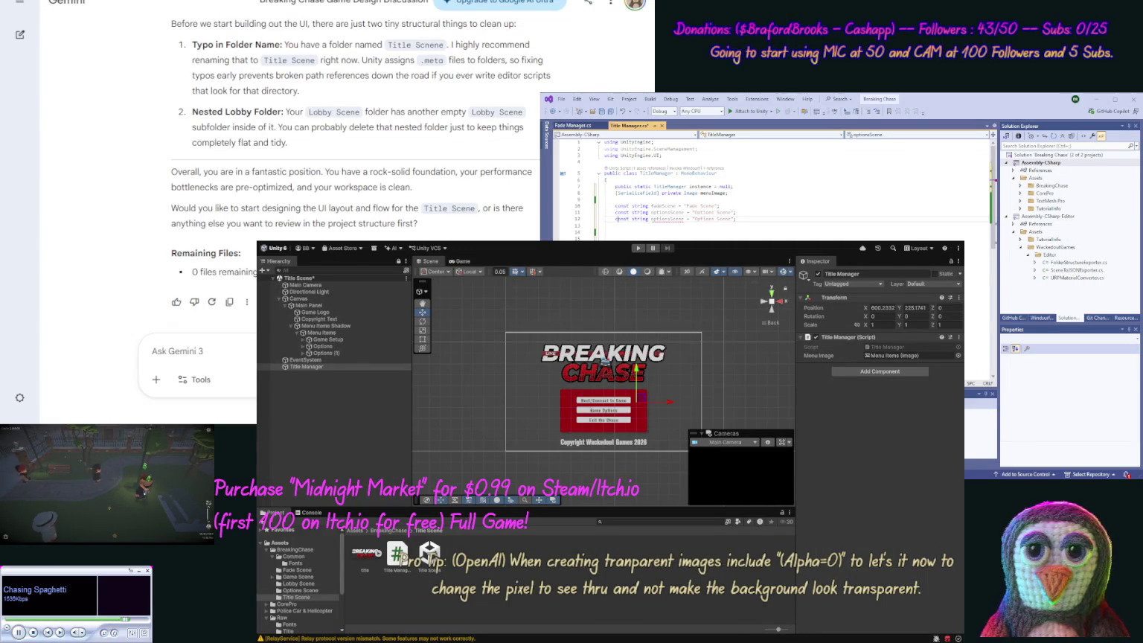
double_click(666, 219)
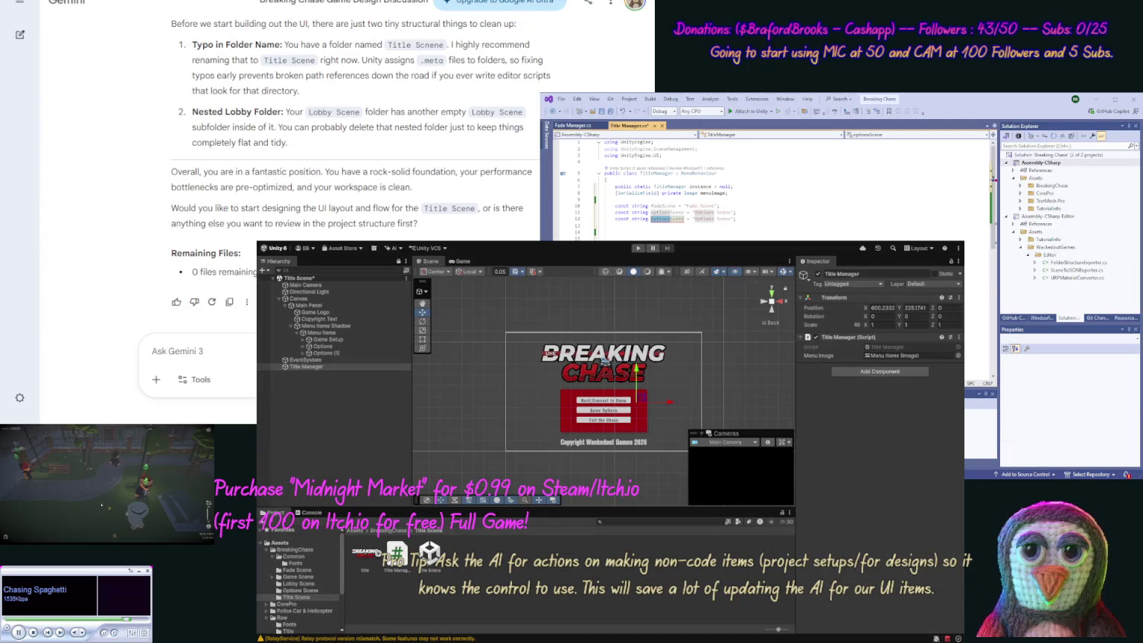
type("title")
key("Tab")
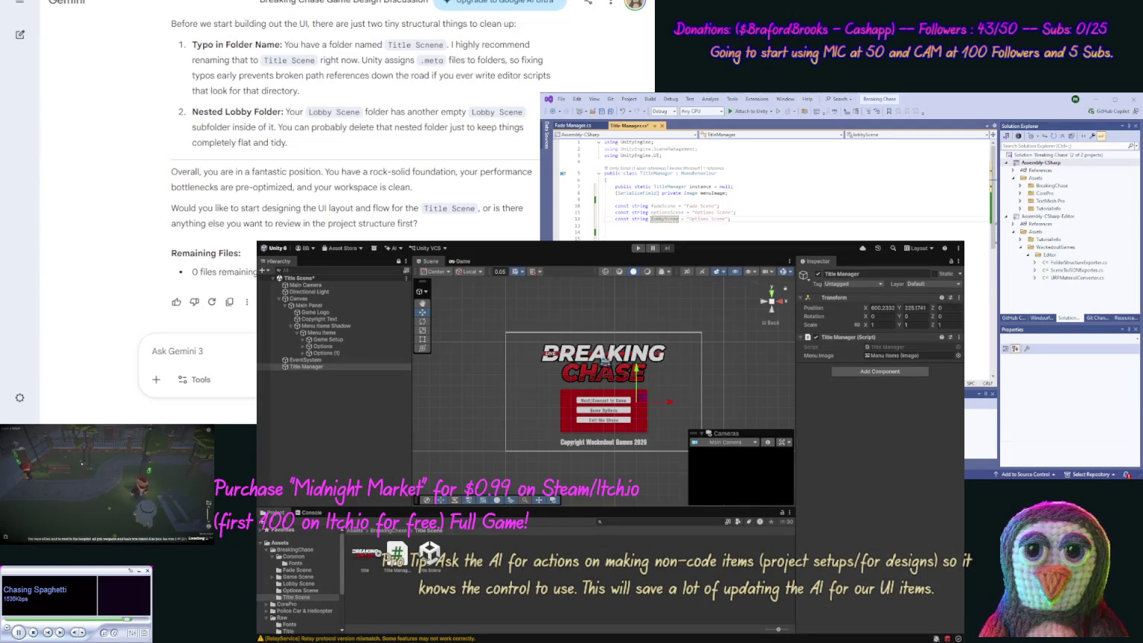
type("Lobby")
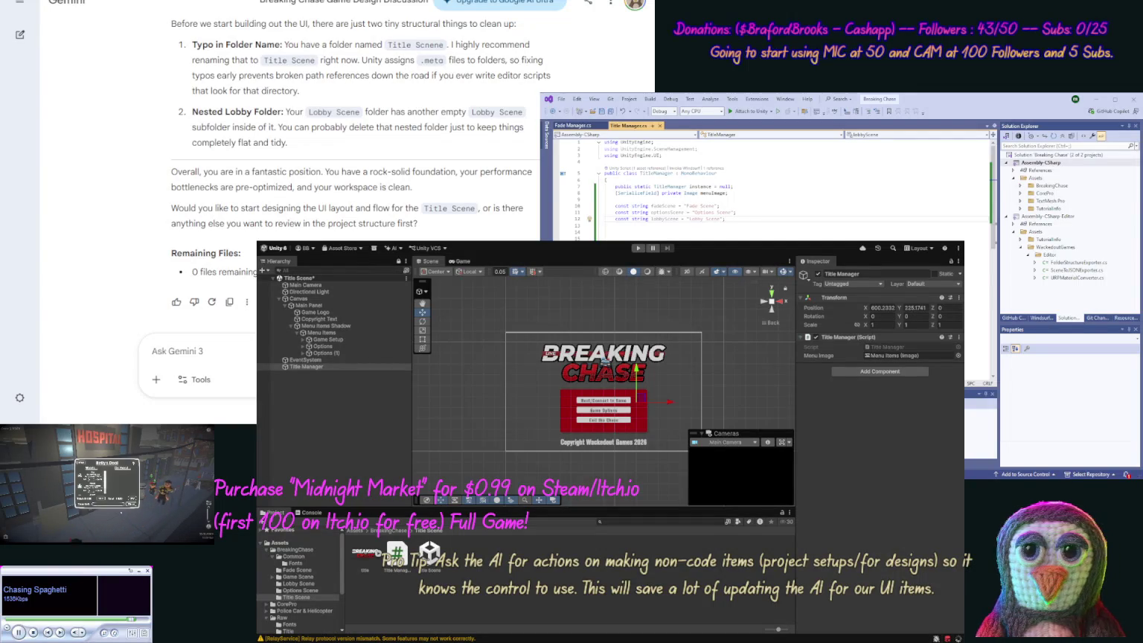
key("ctrl+s")
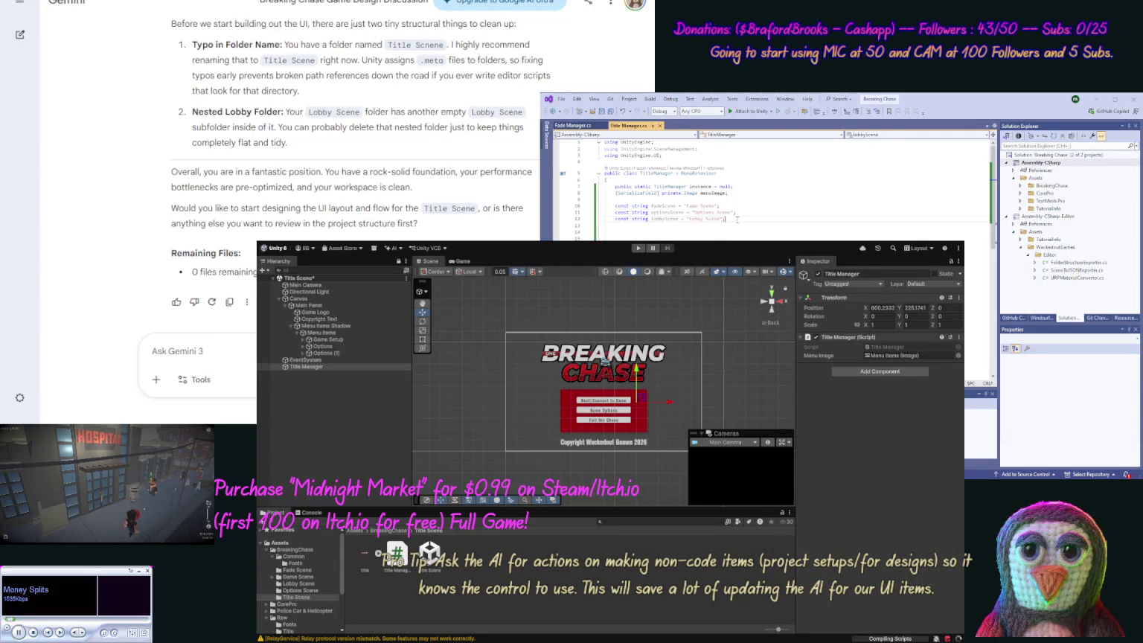
key("Return")
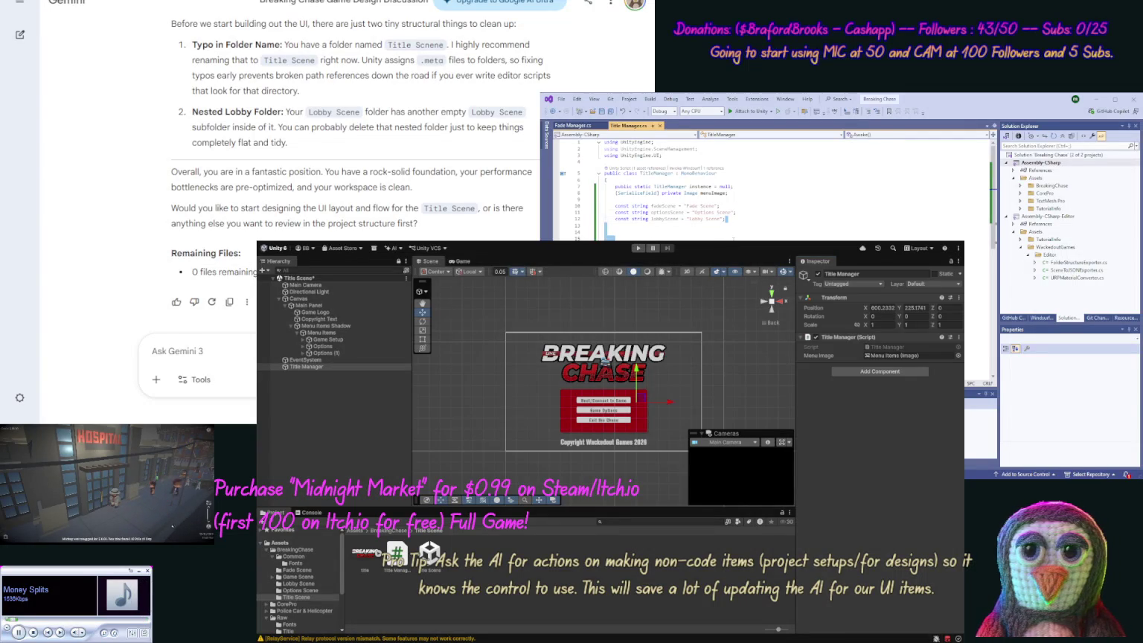
key("Tab")
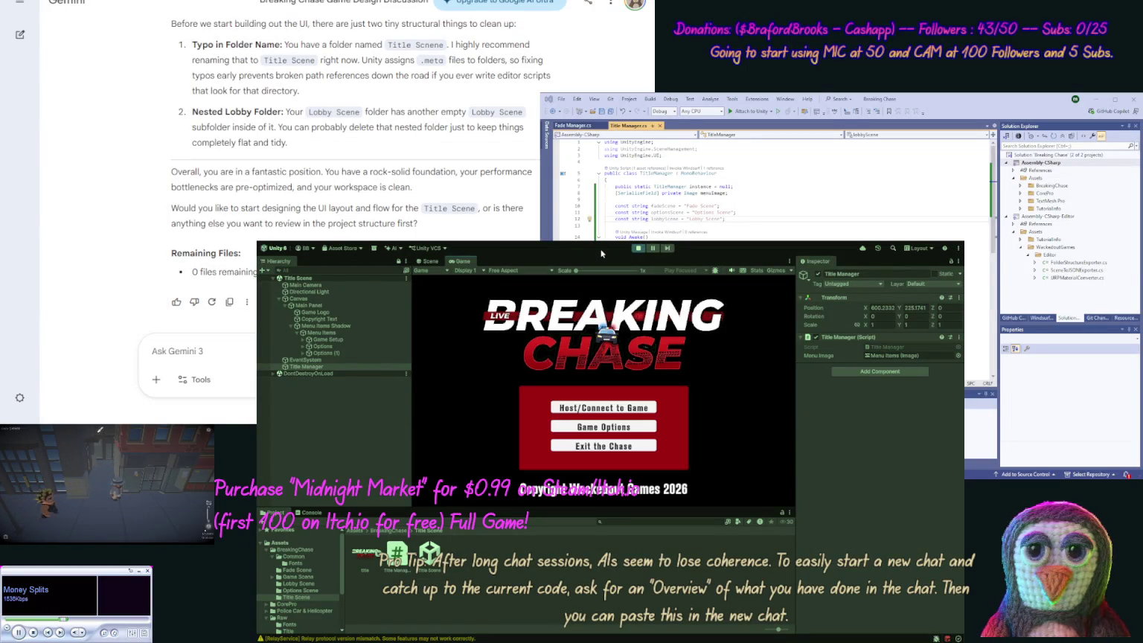
Test the Host/Connect to Game menu option, stop Play mode, and return to Visual Studio.
left_click(607, 408)
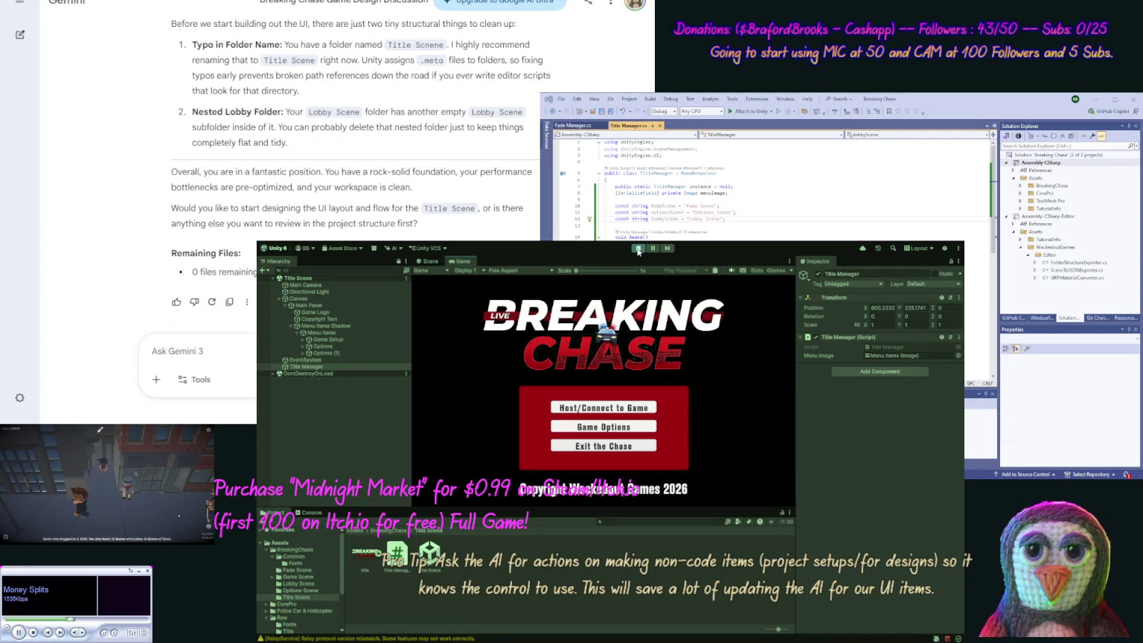
left_click(638, 250)
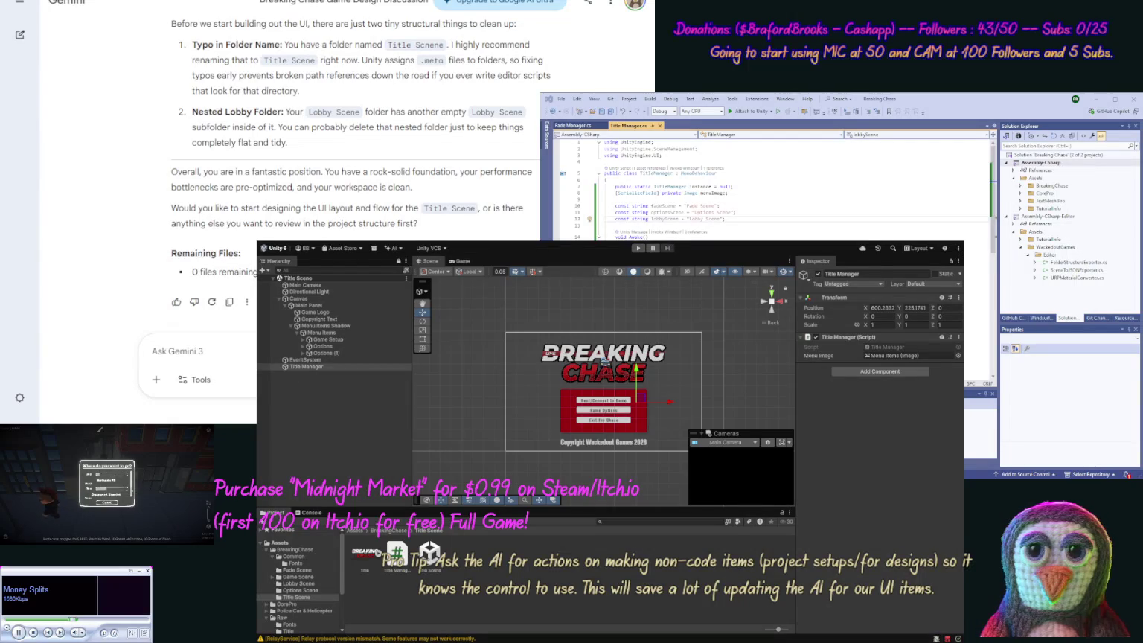
left_click(869, 191)
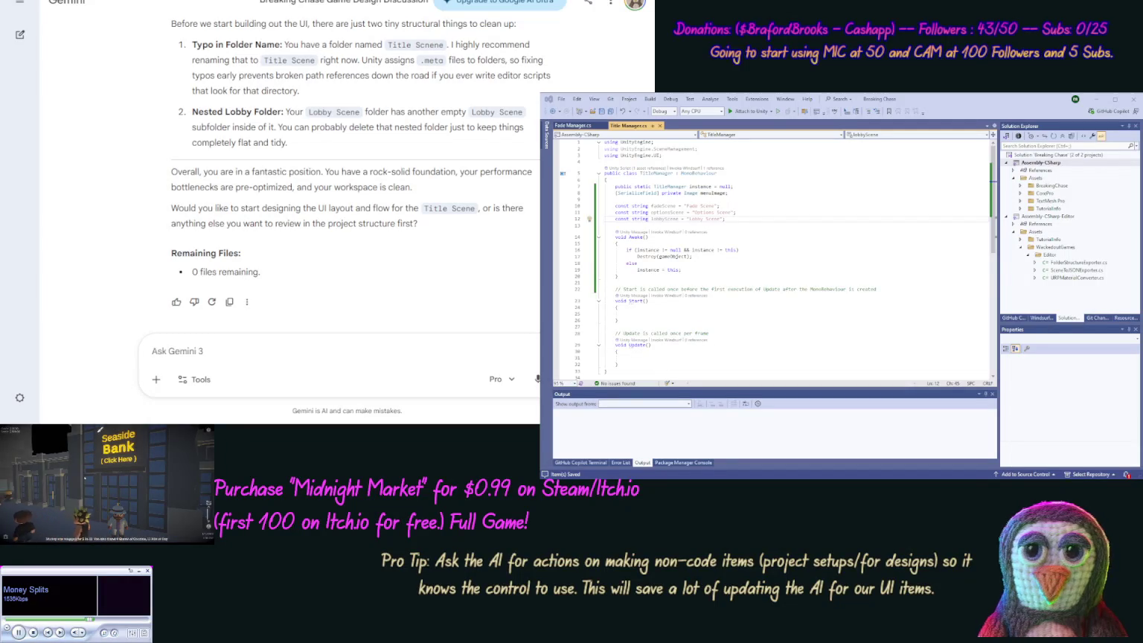
Create a folder named Scene Change Scene inside Assets > BreakingChase in Solution Explorer.
left_click(732, 277)
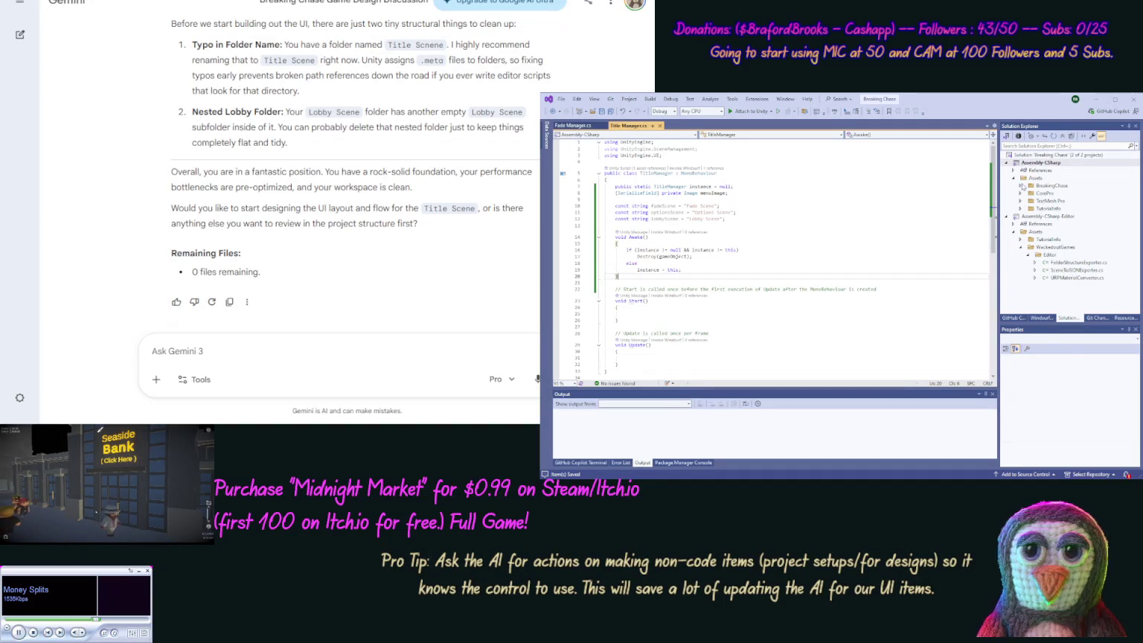
left_click(1020, 186)
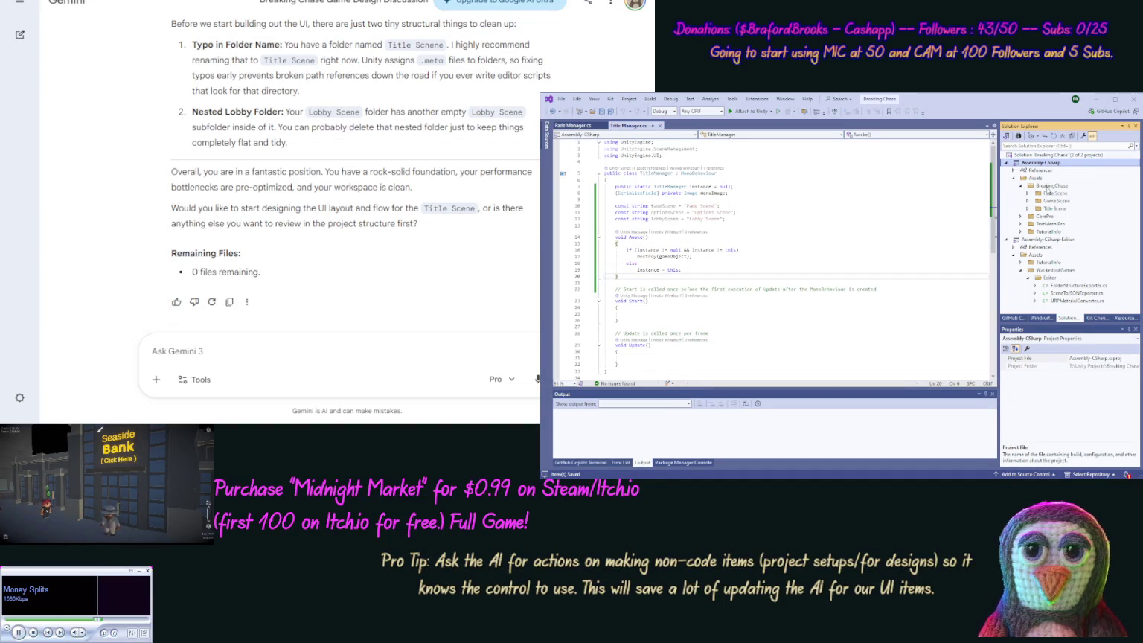
left_click(1047, 186)
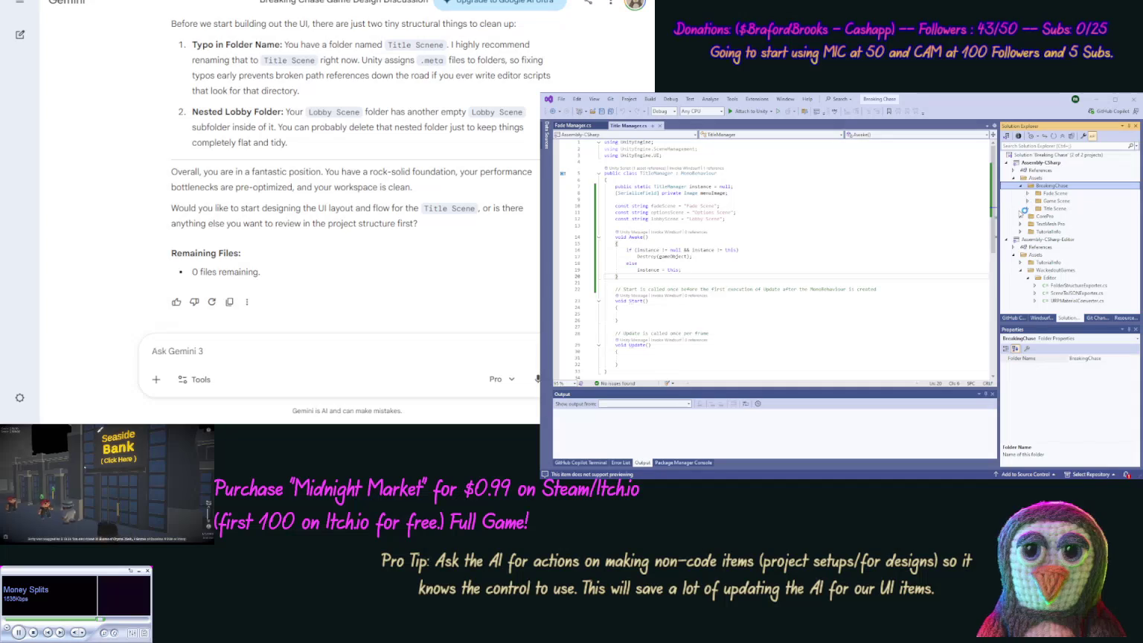
key("ctrl+shift+n")
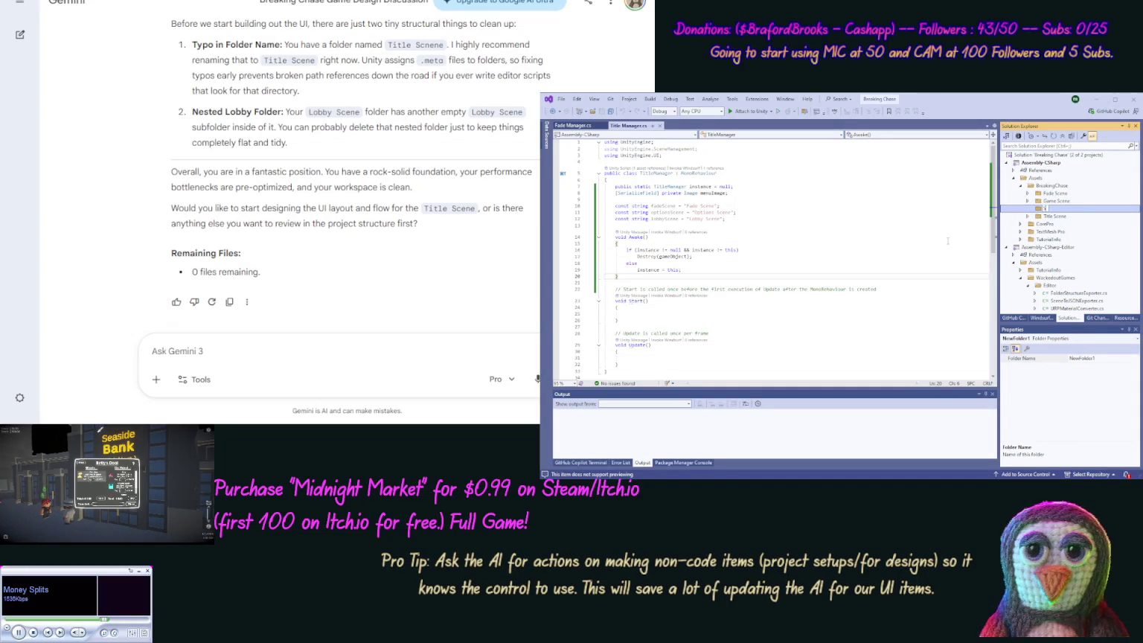
type("cene")
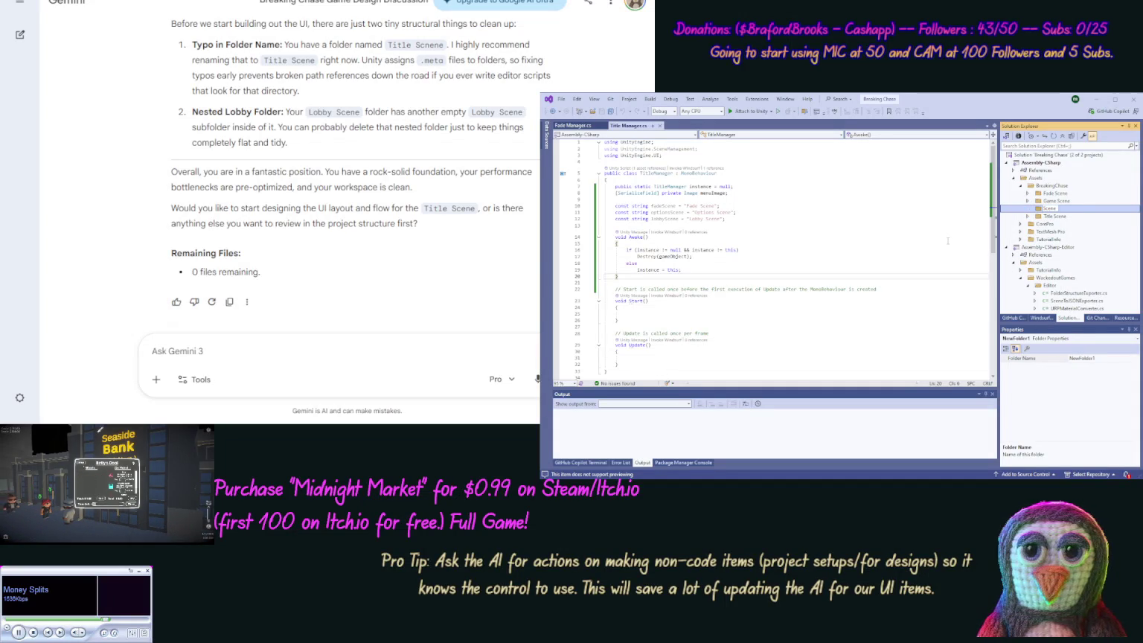
type(" Change Scene")
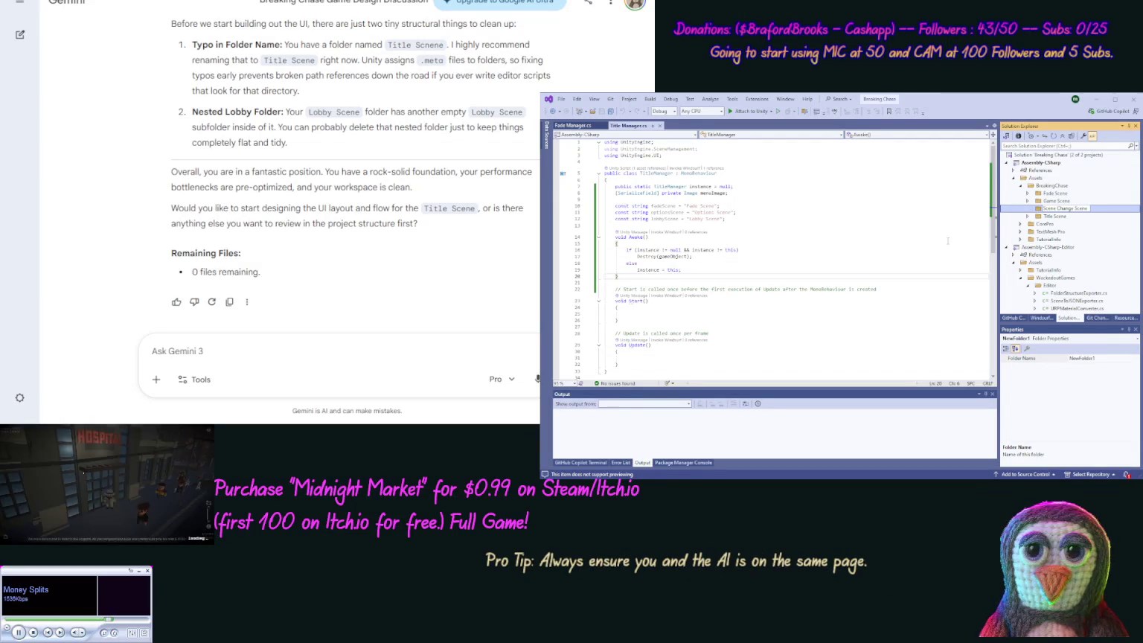
key("Return")
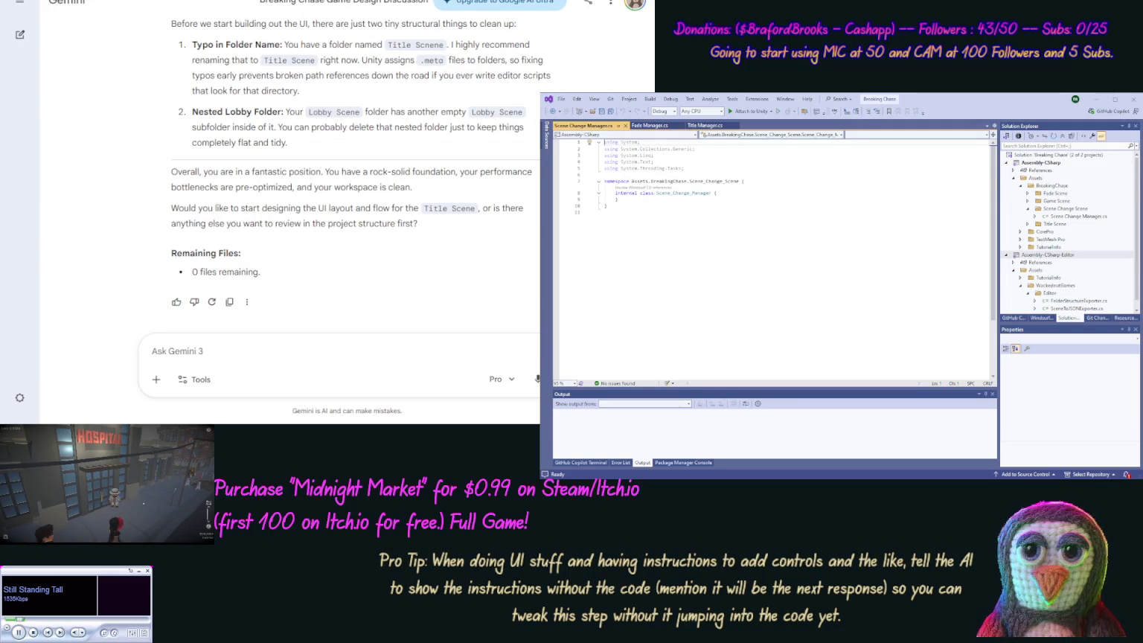
Compare the instance and class declarations in Title Manager.cs with those in Scene Change Manager.cs.
left_click(733, 427)
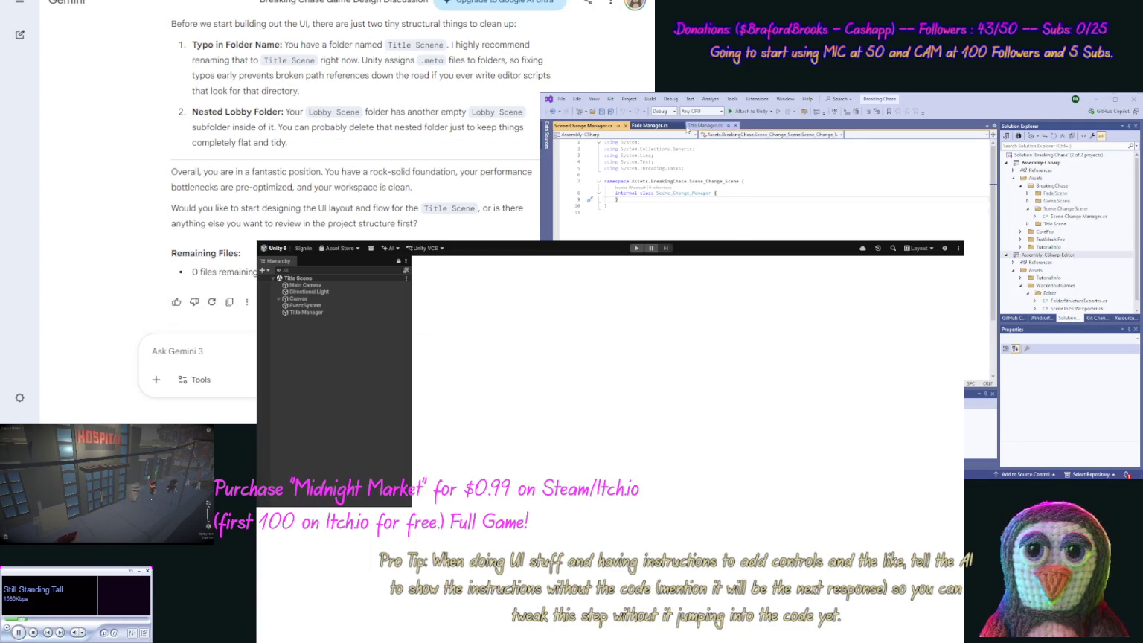
left_click(703, 125)
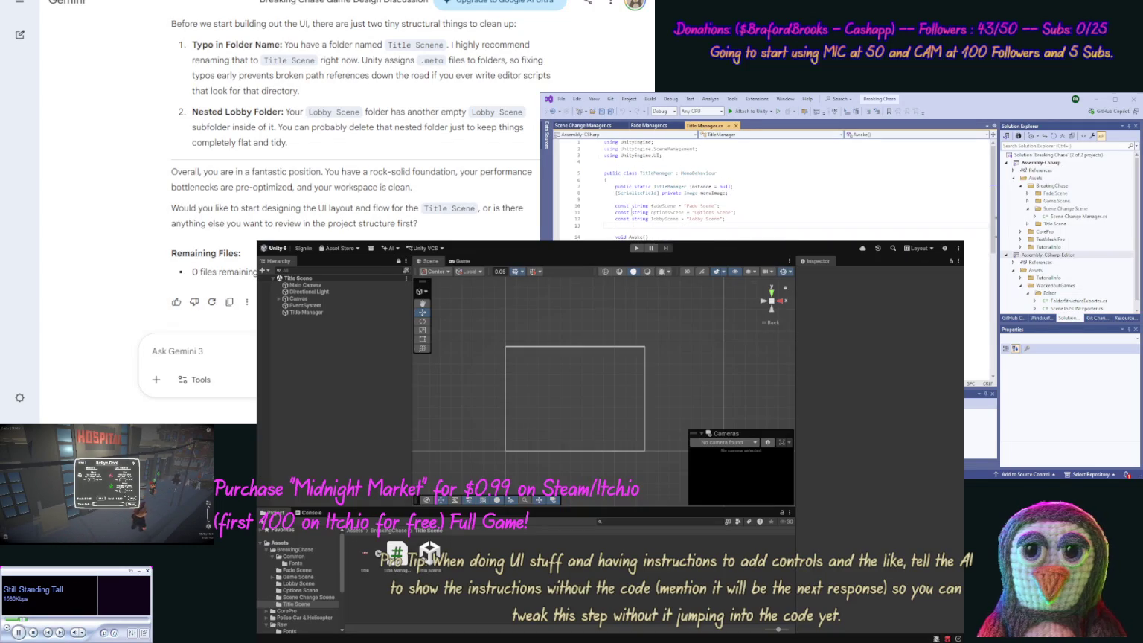
left_click_drag(615, 186, 652, 237)
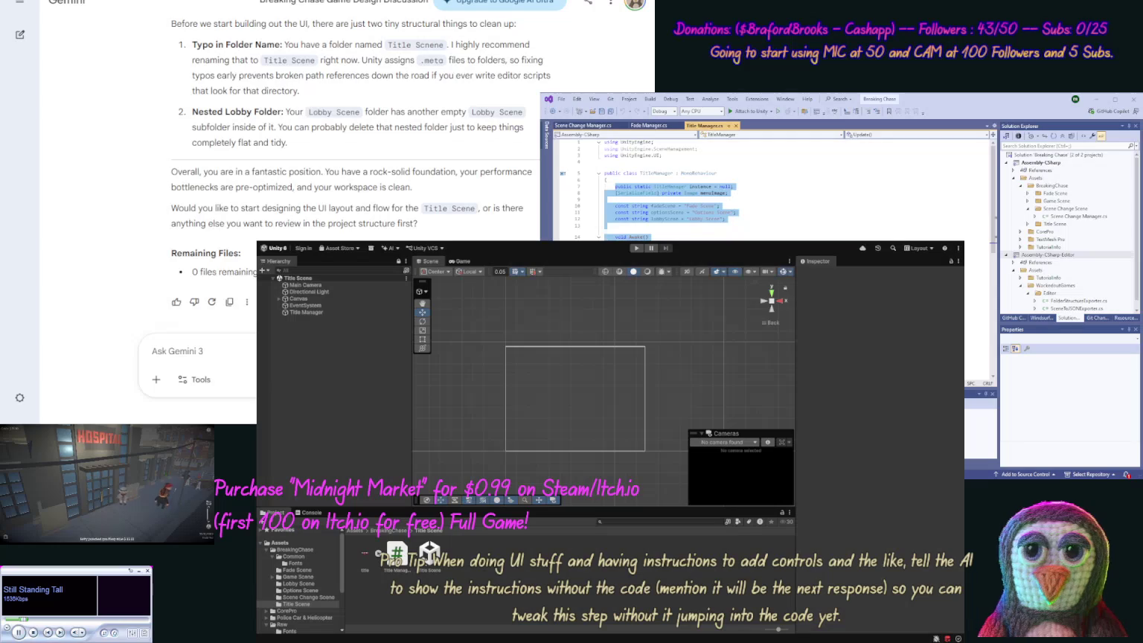
left_click(605, 127)
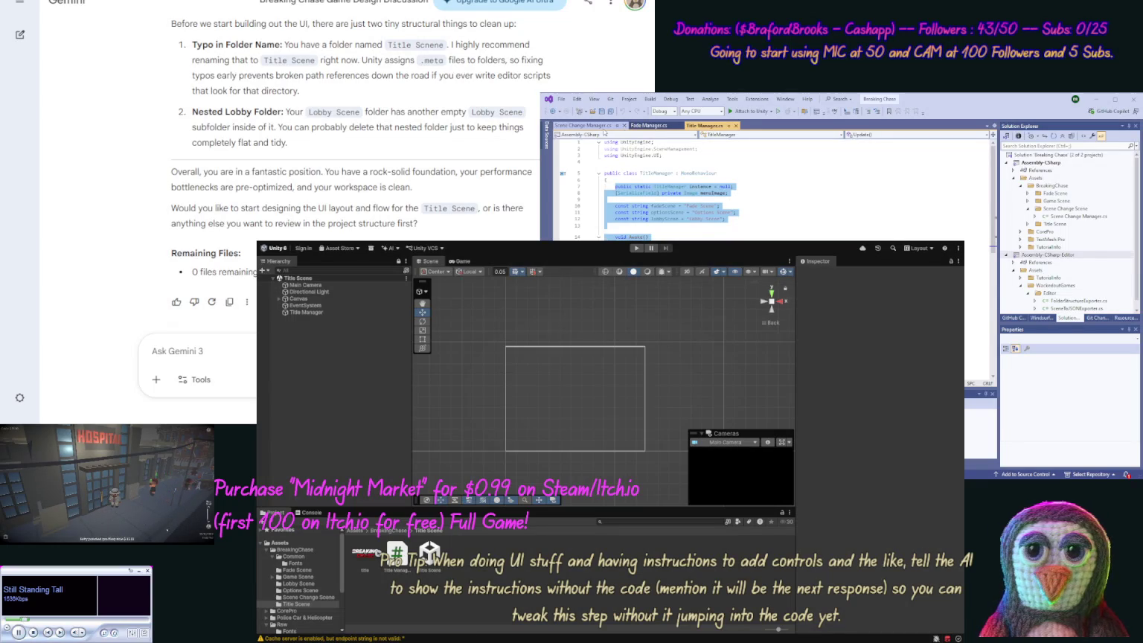
left_click_drag(615, 193, 618, 199)
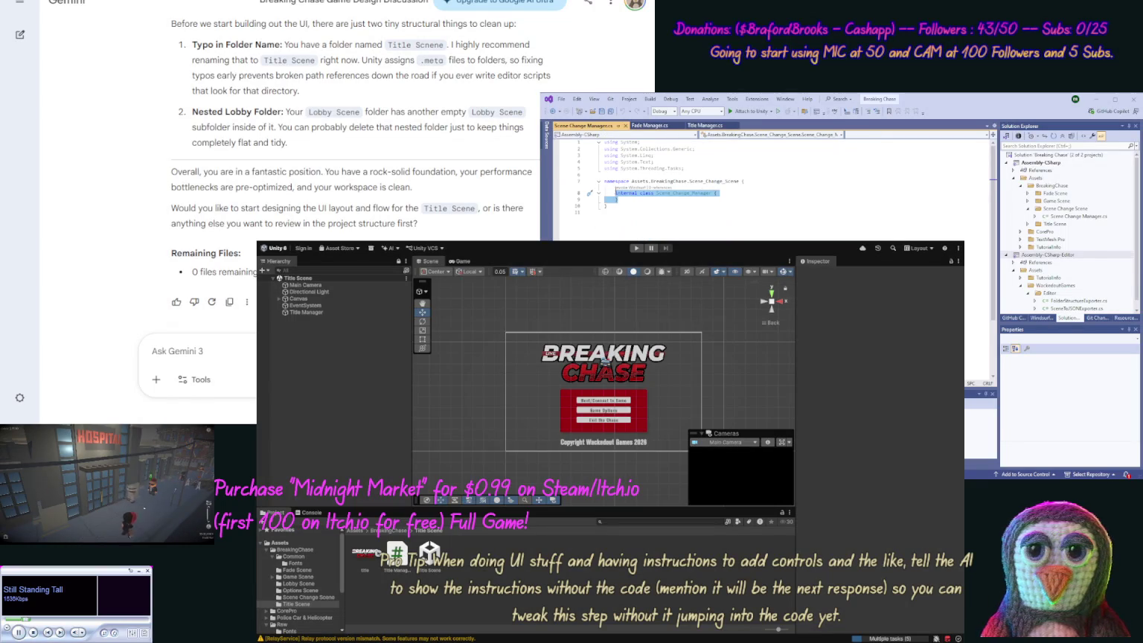
left_click(707, 126)
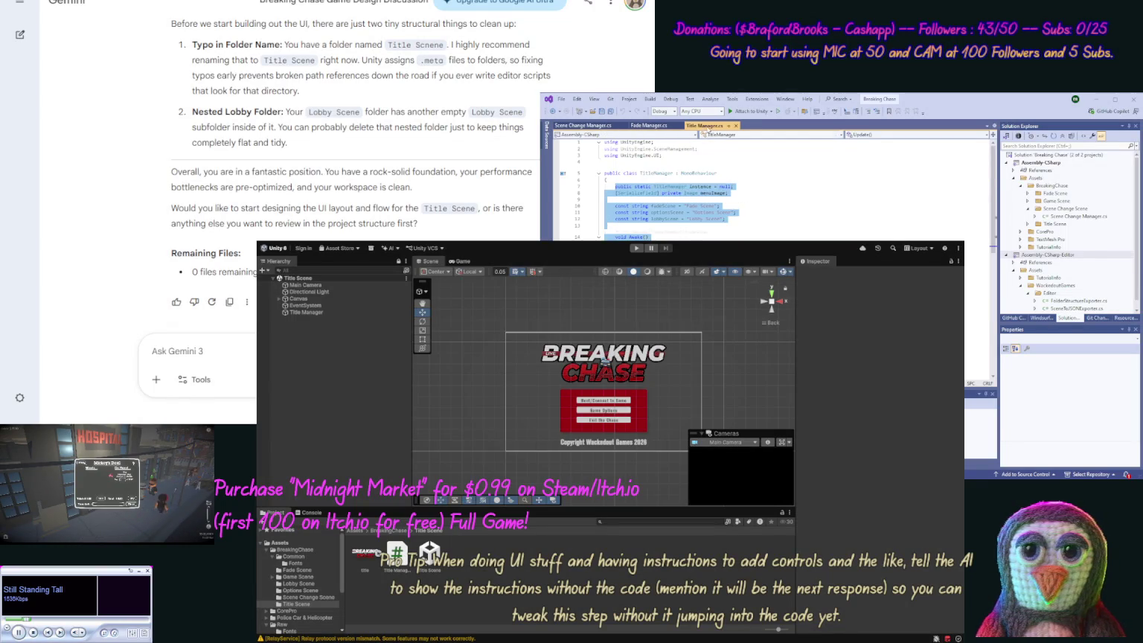
Close Scene Change Manager.cs, leaving Title Manager.cs showing with no code selected.
key("ctrl+a")
key("ctrl+Tab")
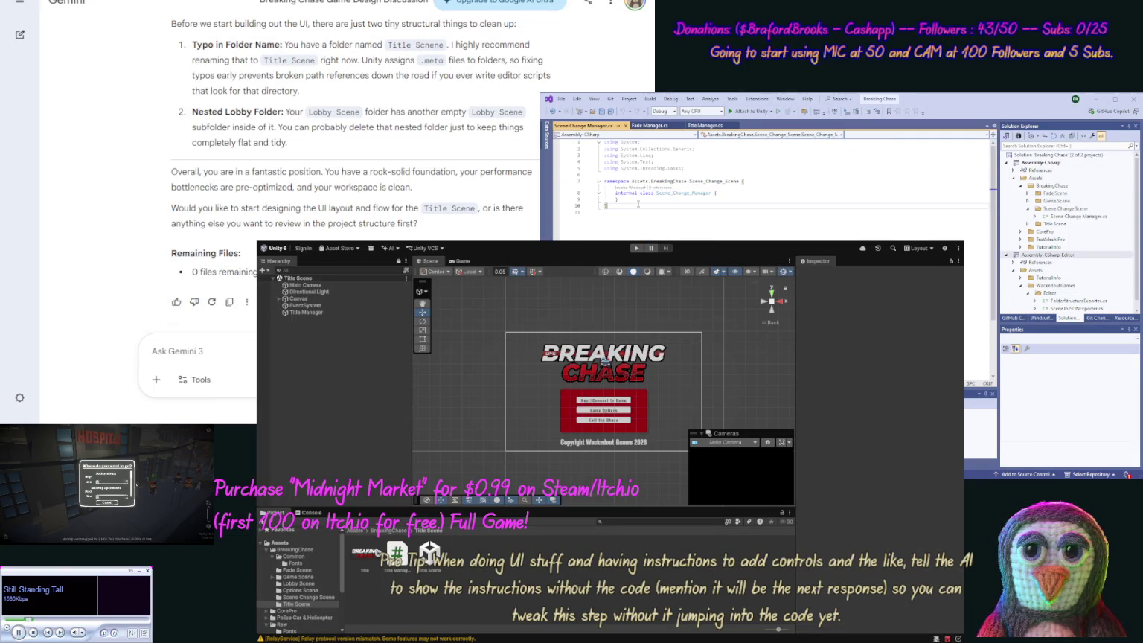
key("ctrl+F4")
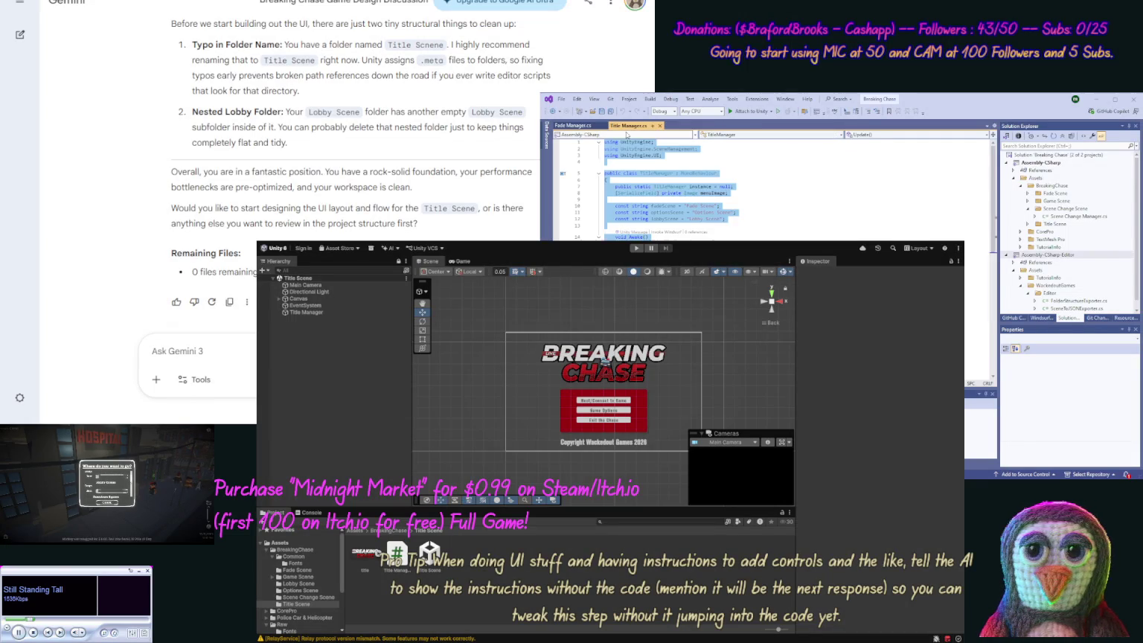
left_click(654, 210)
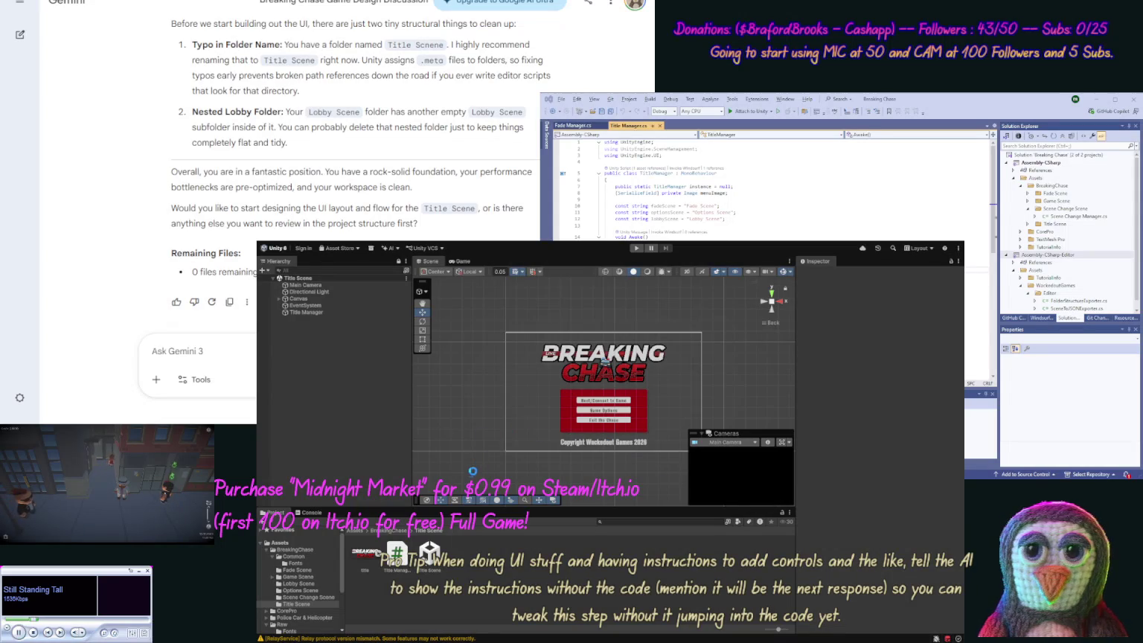
Open the empty Assets/BreakingChase/Scene Change Scene folder and expand Canvas to reveal Main Panel.
left_click(304, 598)
left_click(365, 554)
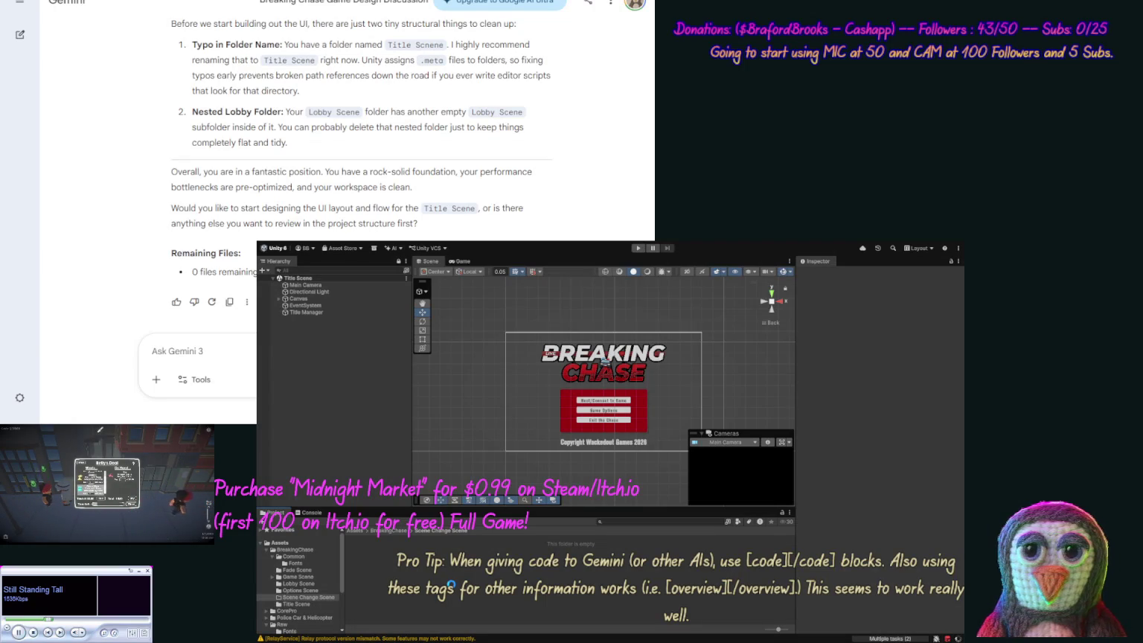
left_click(278, 299)
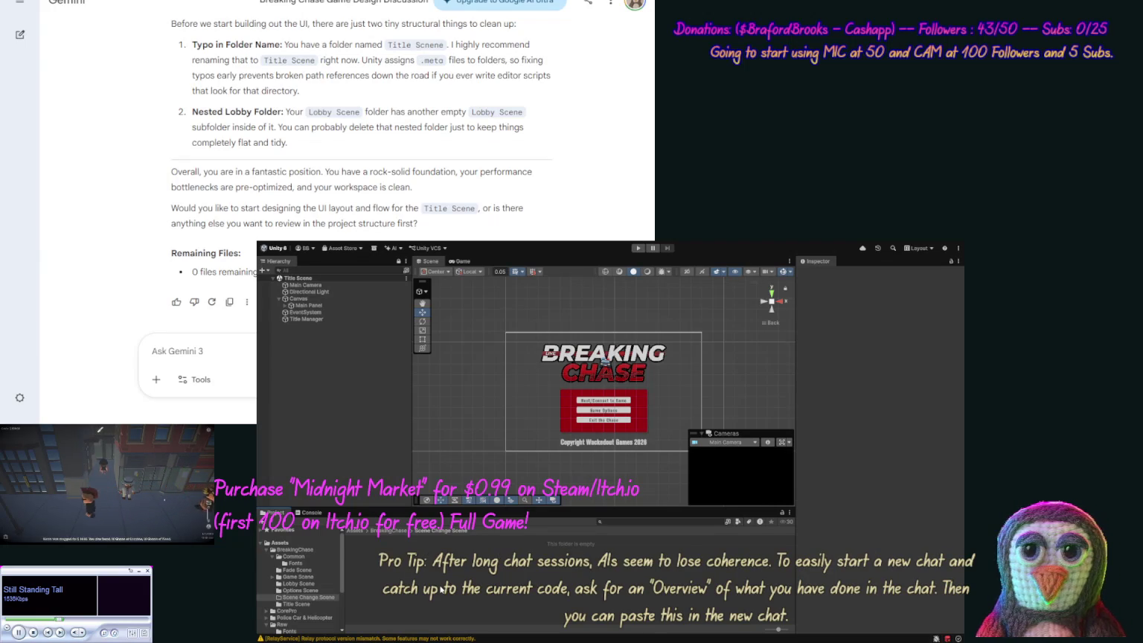
left_click(421, 589)
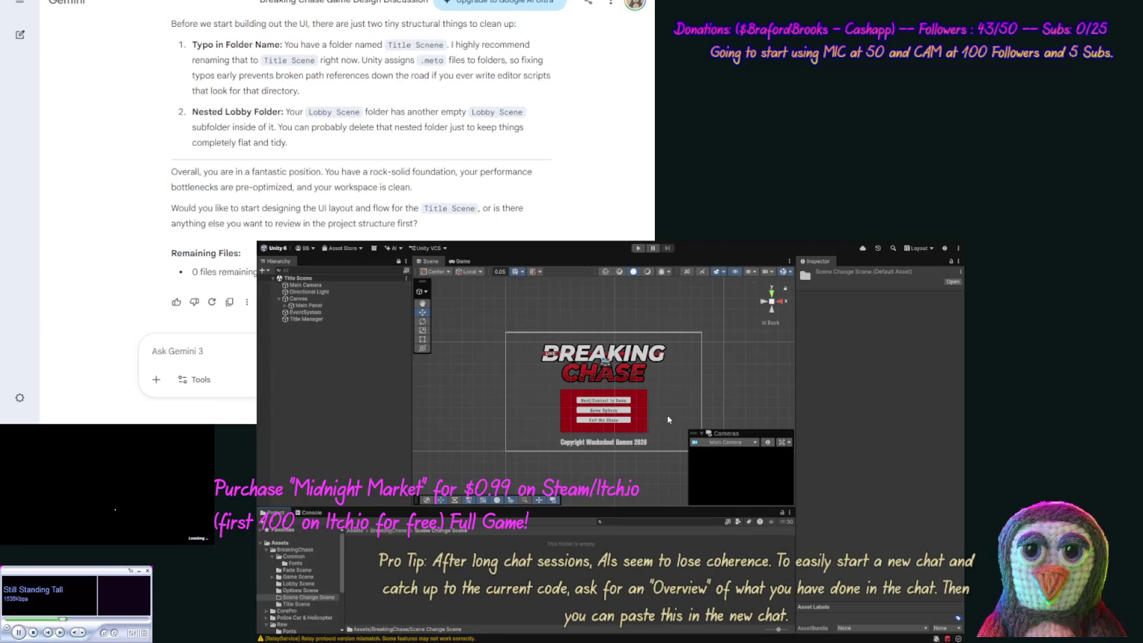
Name the new scene asset 'Scene Change Scene' and open it for editing.
key("BackSpace")
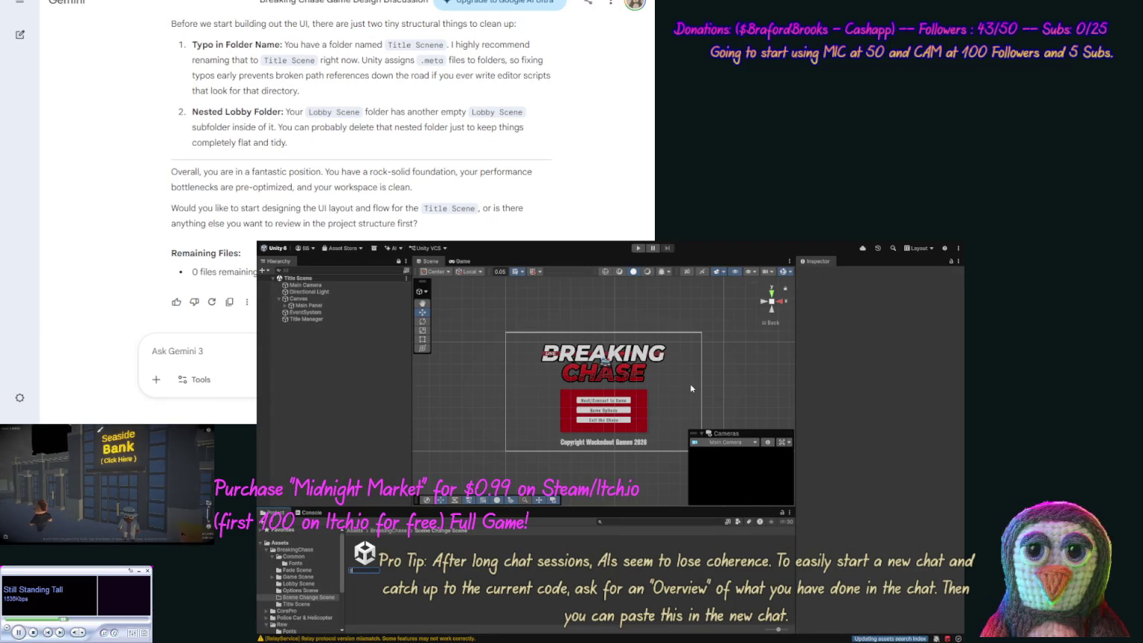
type("Scene Change")
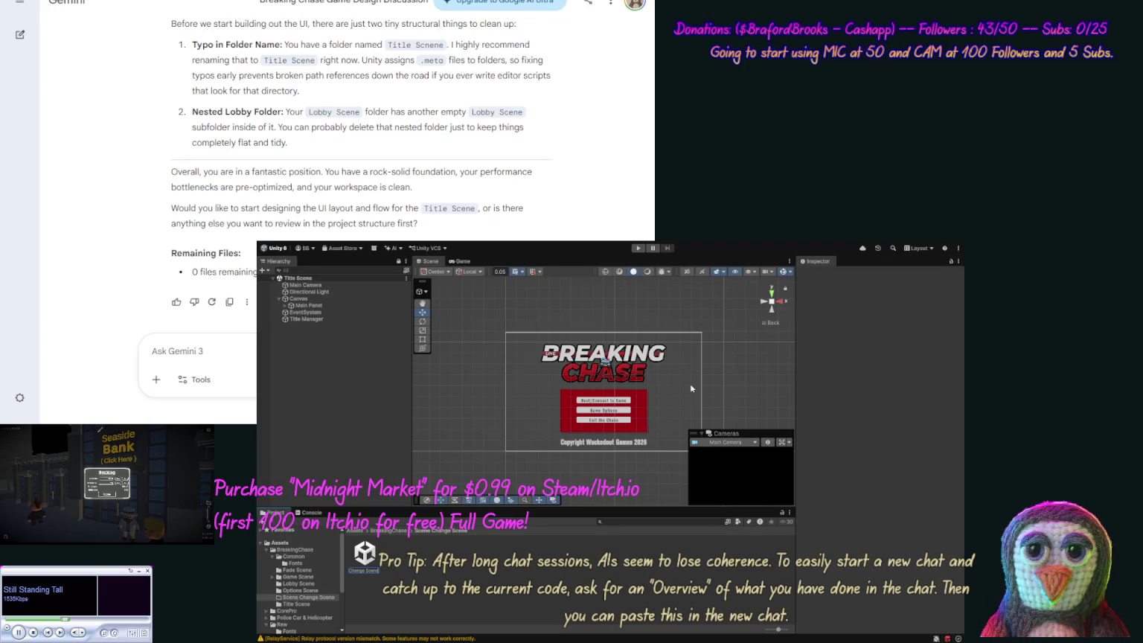
key("Return")
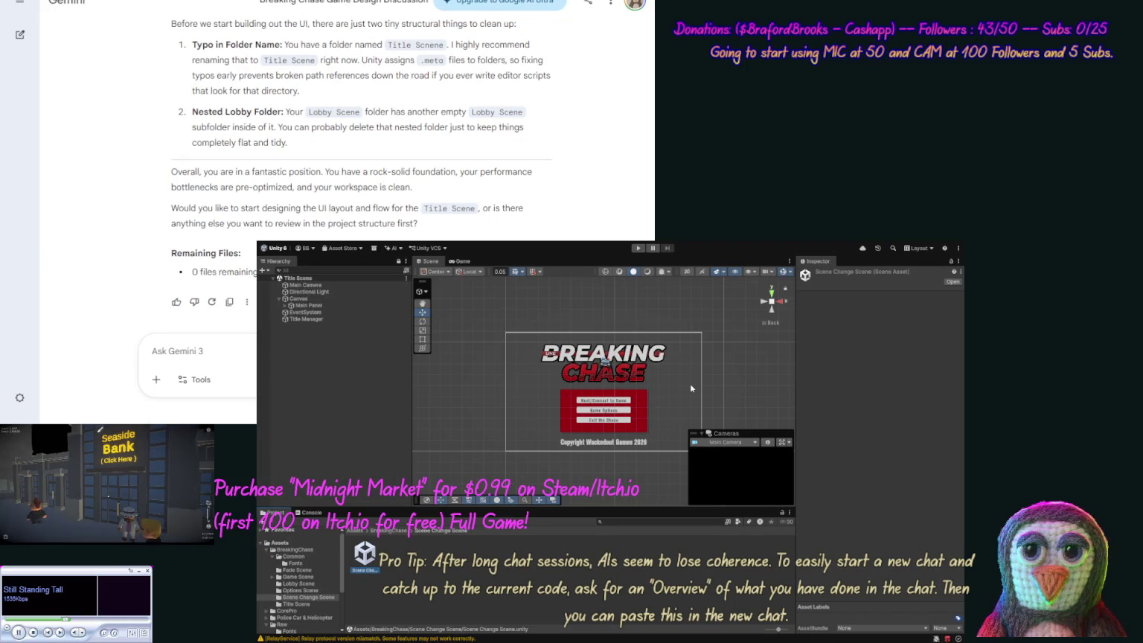
double_click(364, 554)
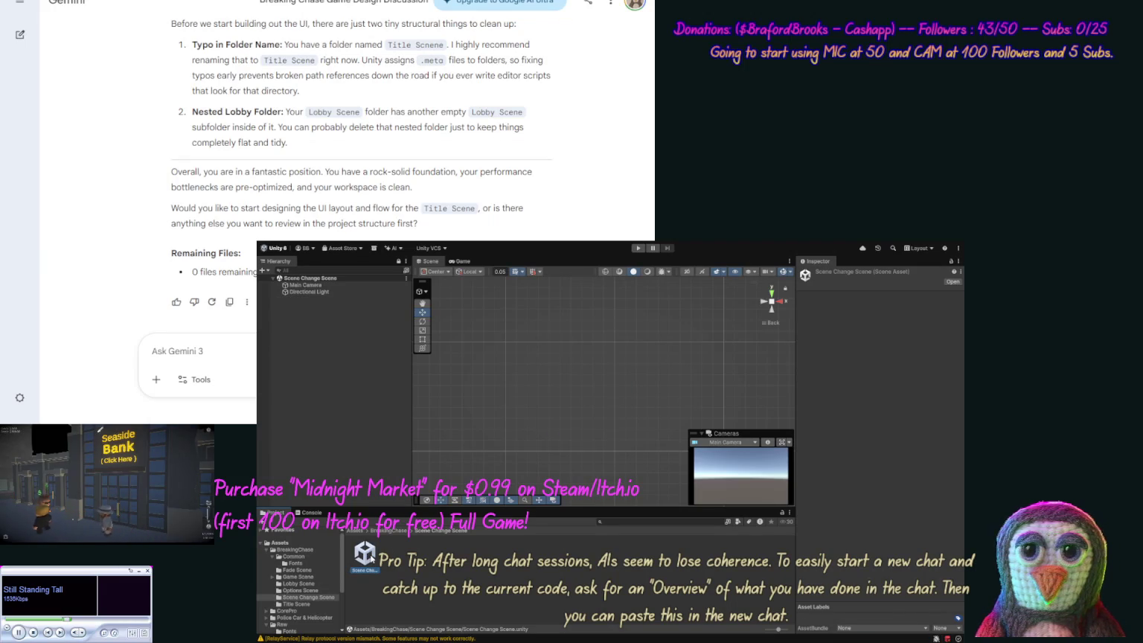
Delete the Main Camera and Directional Light from Scene Change Scene.
left_click(317, 286)
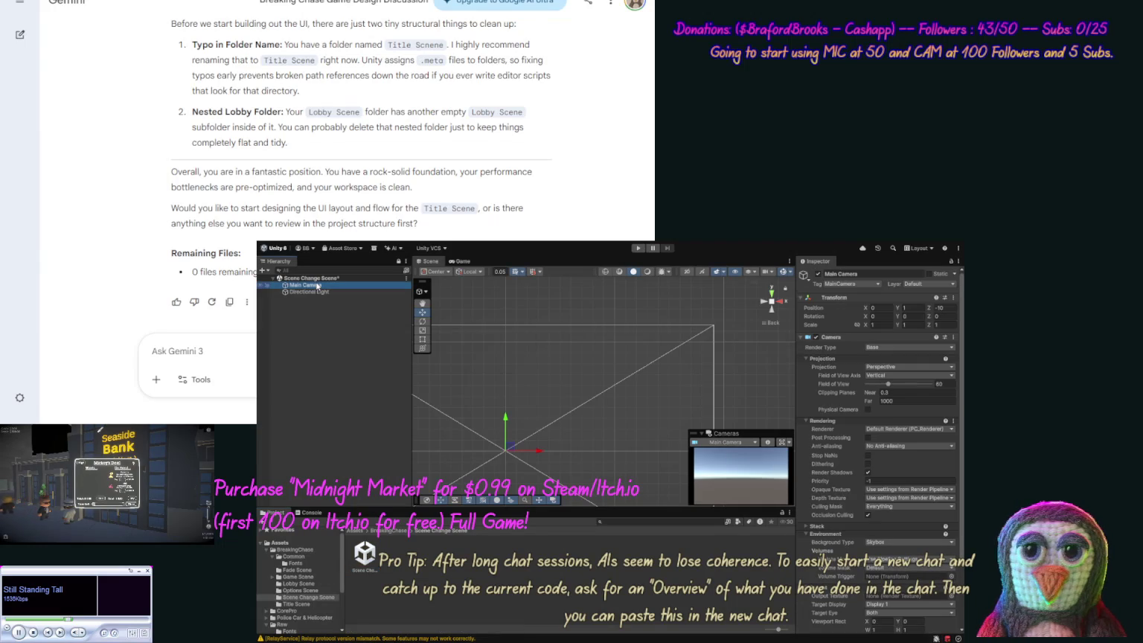
left_click(313, 292, "shift")
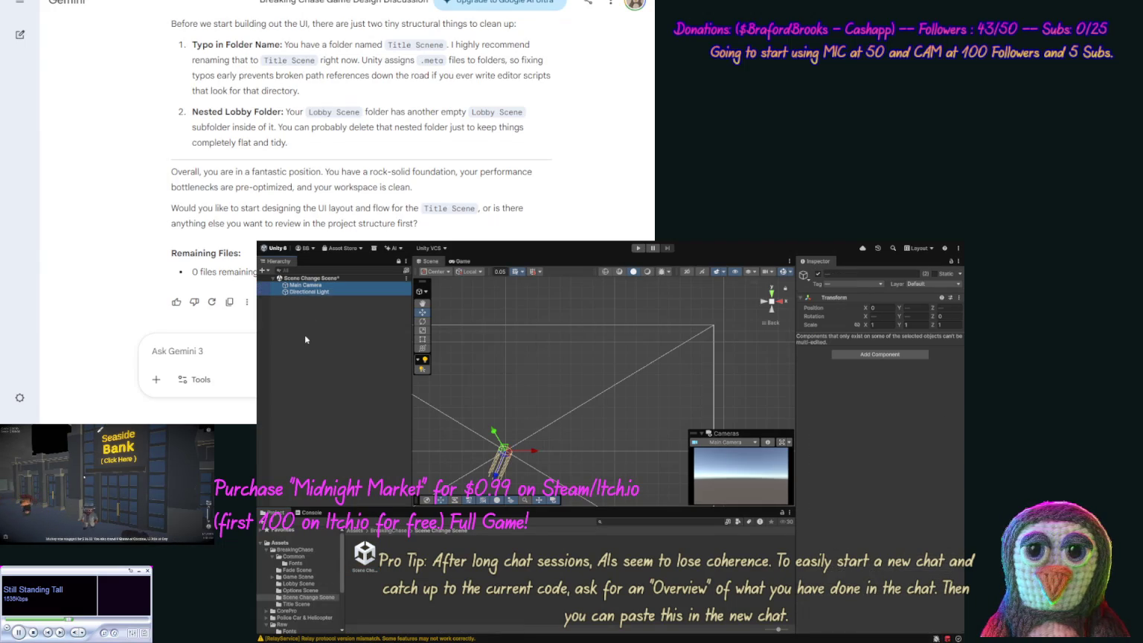
key("Delete")
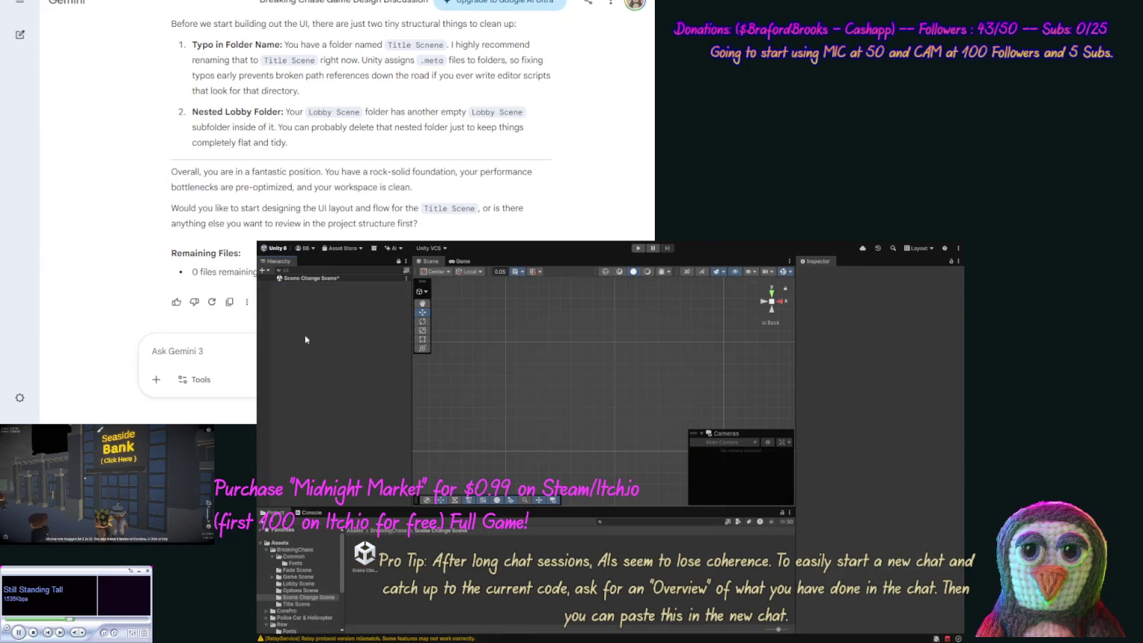
Add an empty GameObject named 'Scene Change Manager' to the scene.
key("ctrl+shift+n")
type("Scene Change Manager")
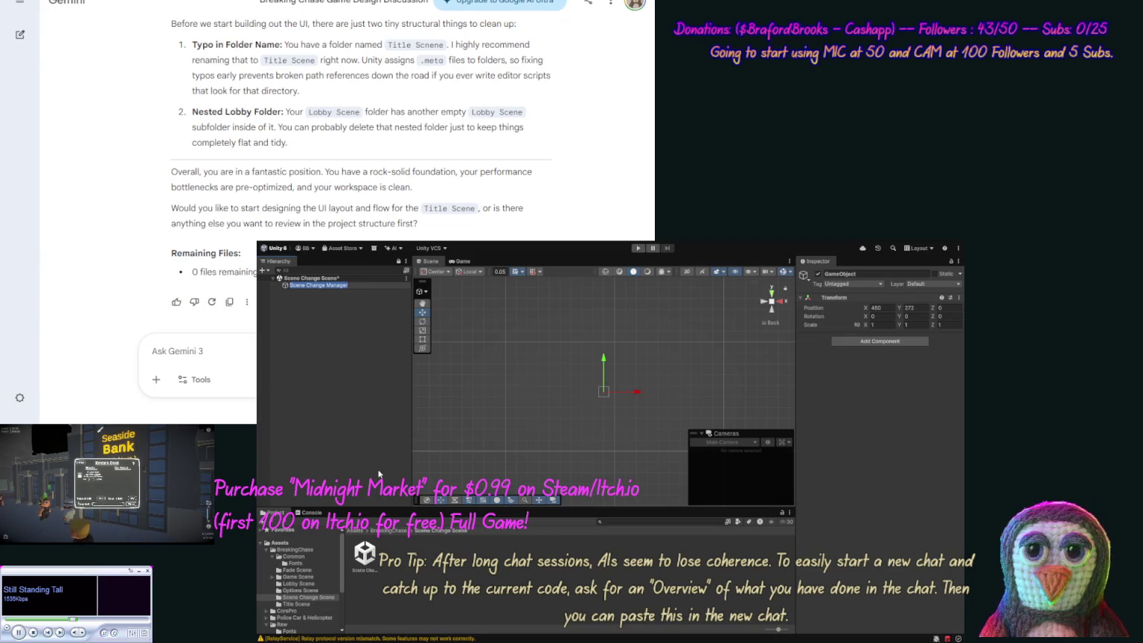
key("Return")
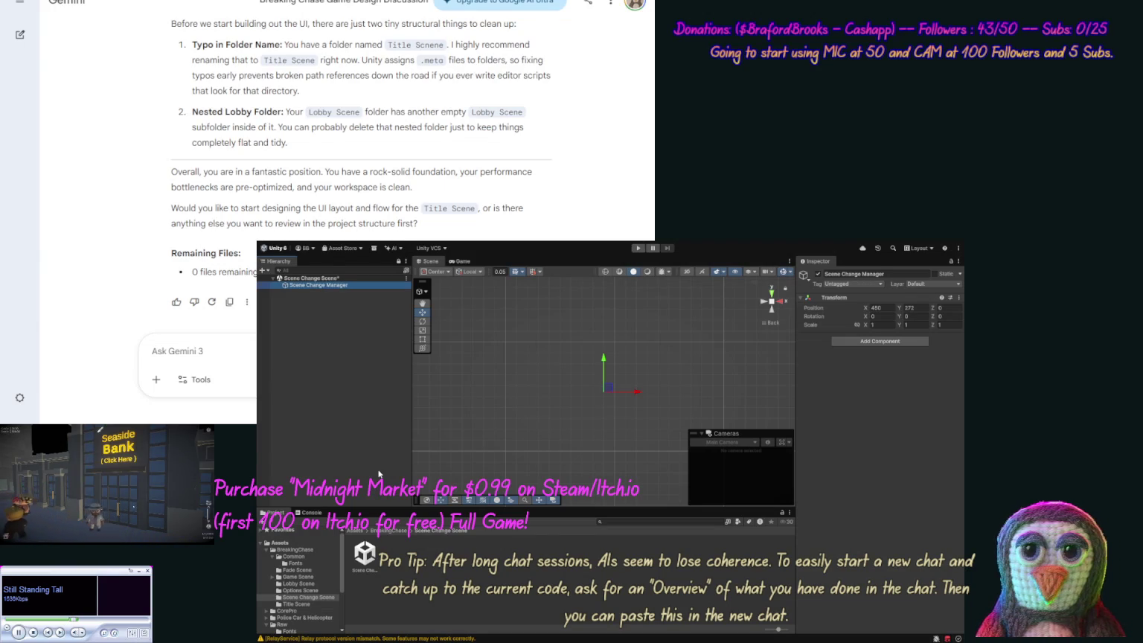
left_click(308, 597)
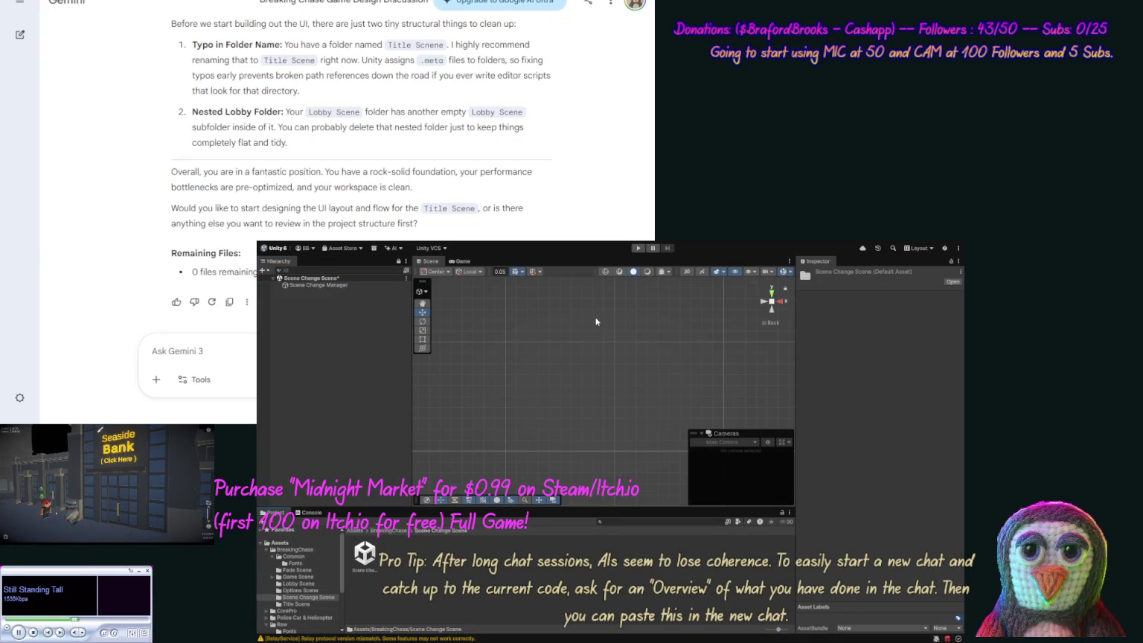
Name the new script 'Scene Change Manager' and attach it to the Scene Change Manager object.
type("Scene Change Manager")
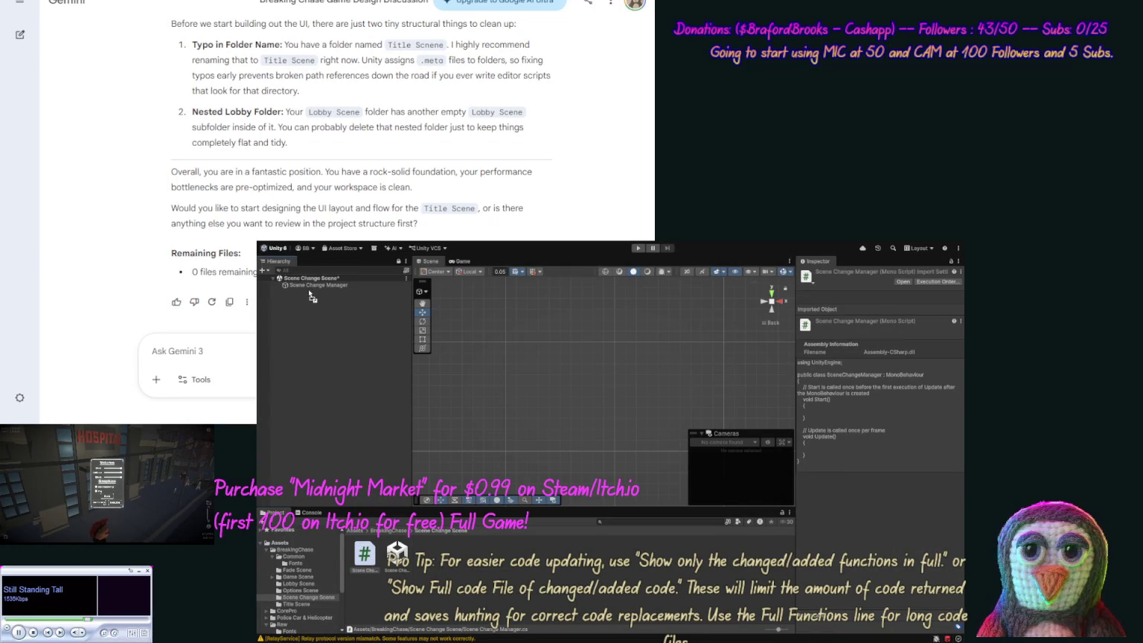
left_click_drag(320, 292, 318, 287)
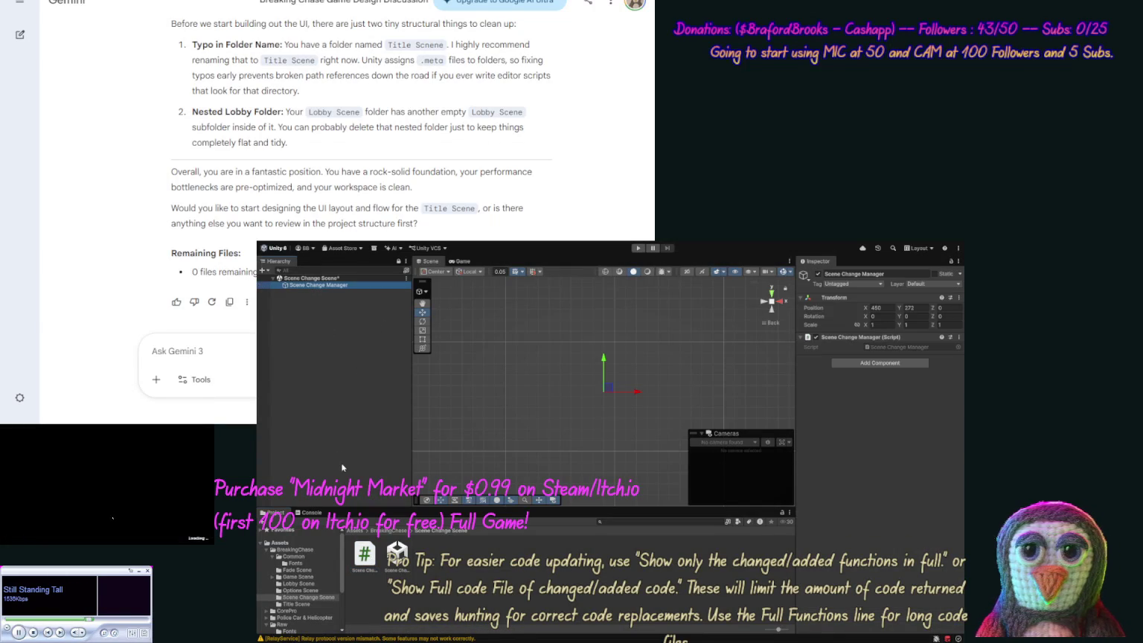
left_click(364, 553)
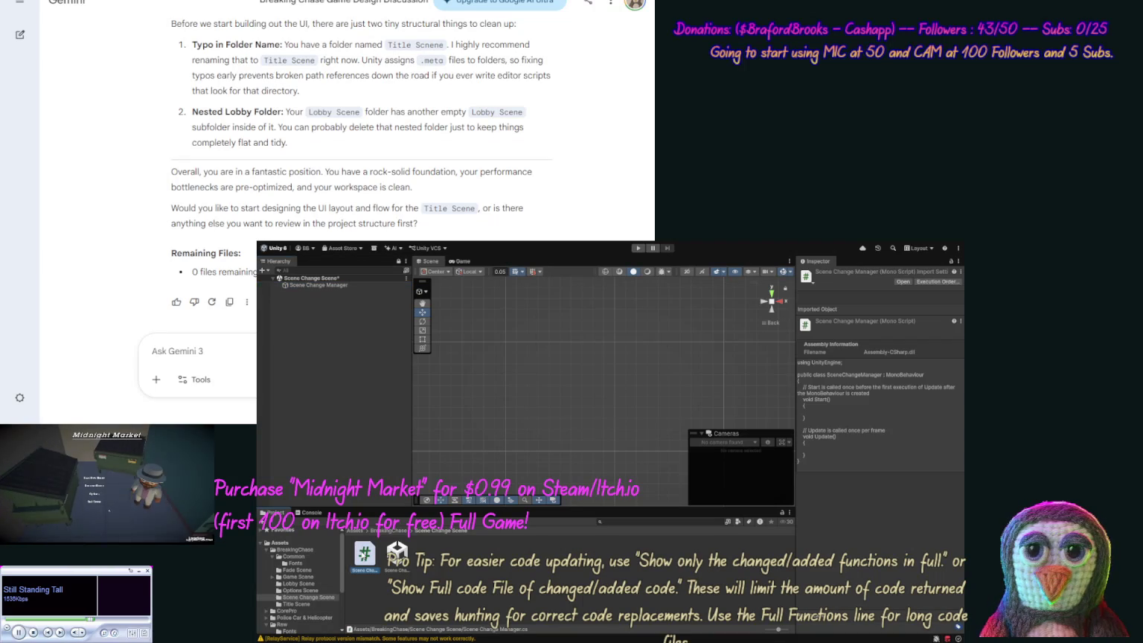
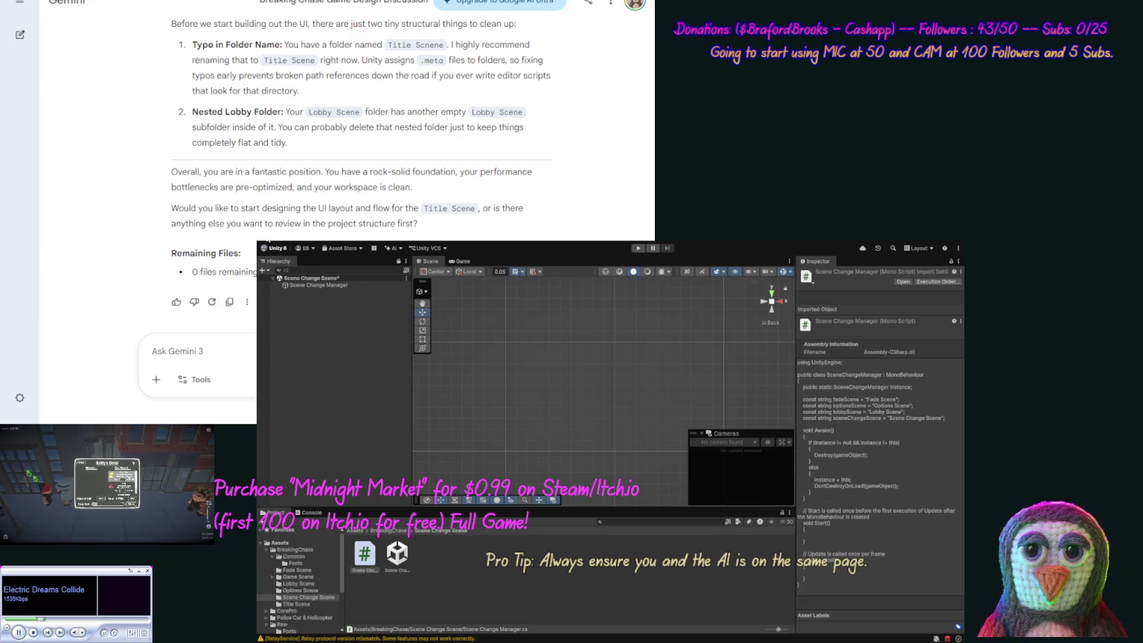
Save the Scene Change Scene and select the Title Scene asset.
left_click(449, 531)
key("ctrl+s")
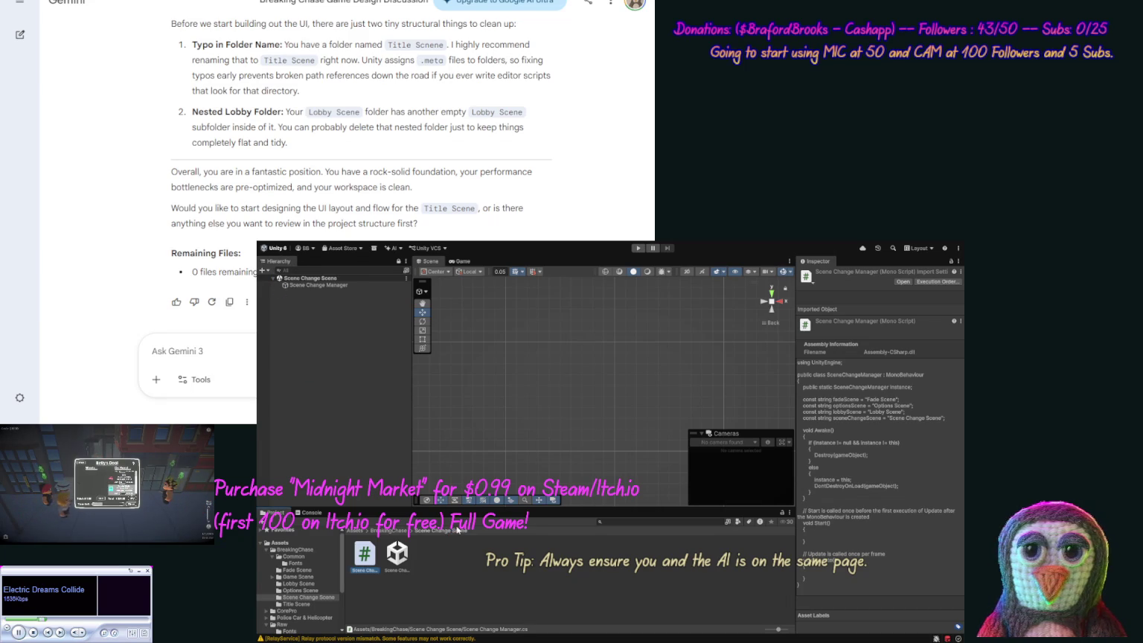
left_click(304, 604)
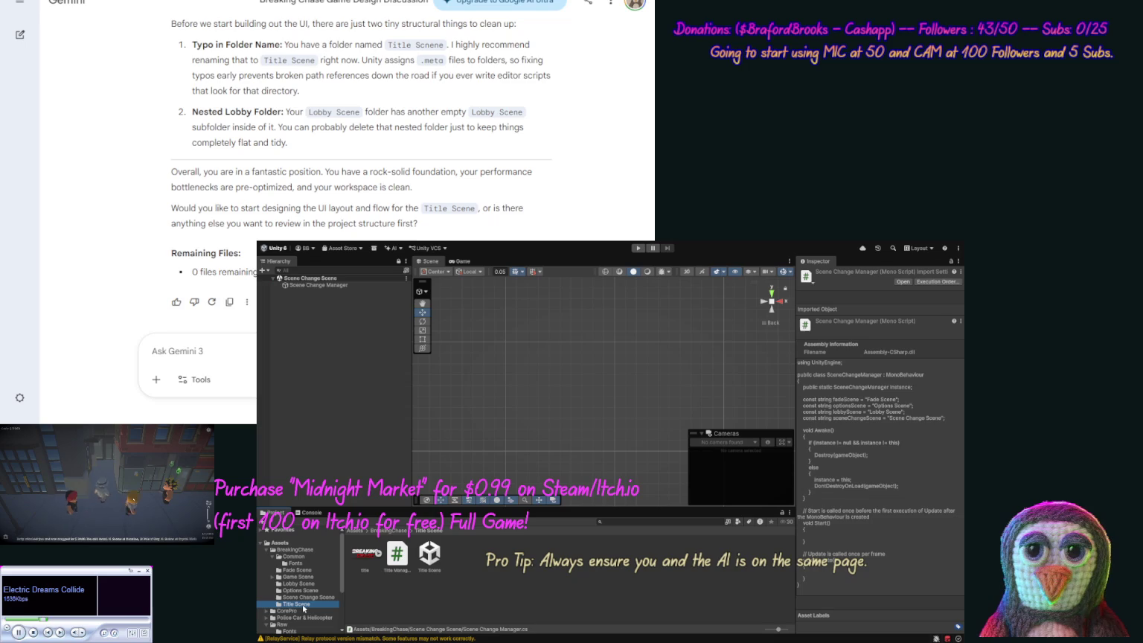
left_click(433, 569)
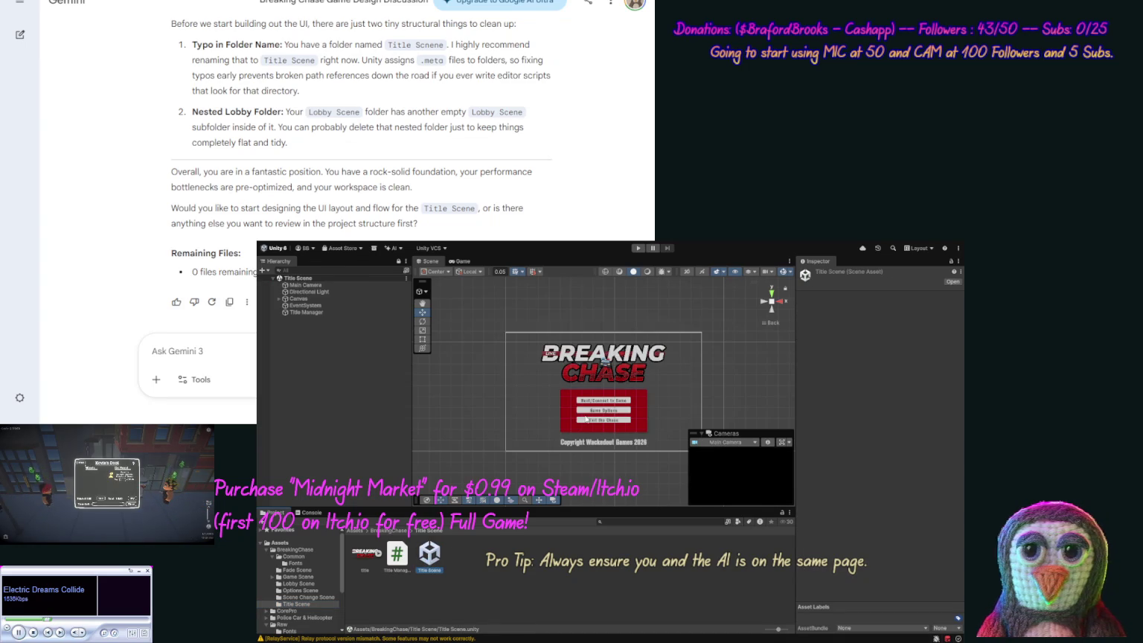
Open the Options Scene, the Lobby Scene and finally the Fade Scene in turn.
left_click(311, 591)
double_click(364, 554)
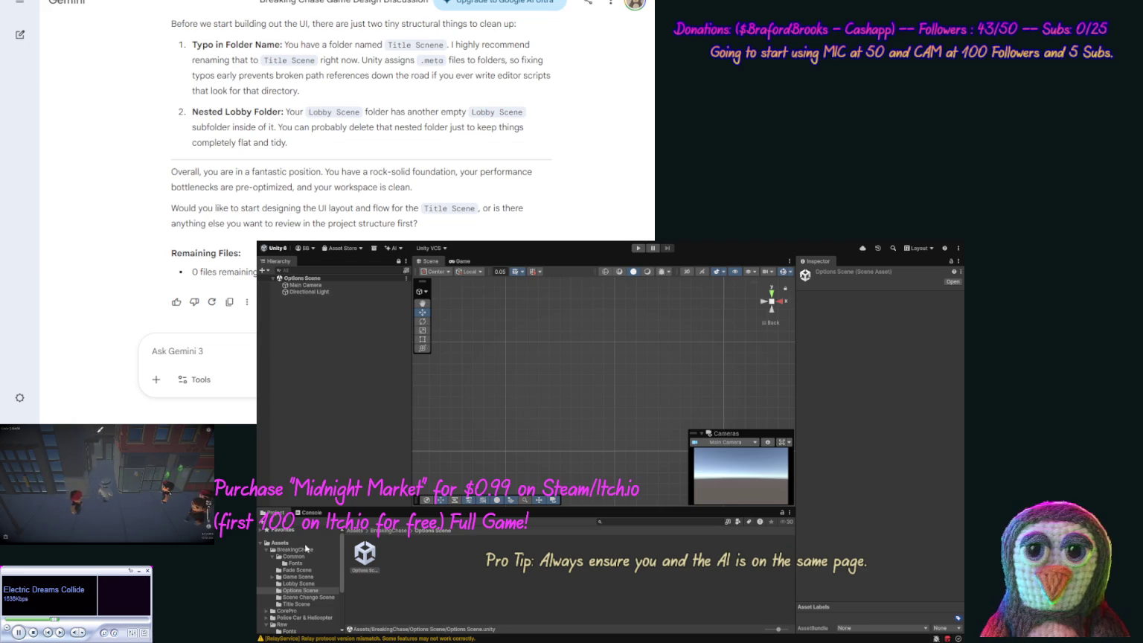
left_click(299, 584)
left_click(365, 555)
double_click(365, 554)
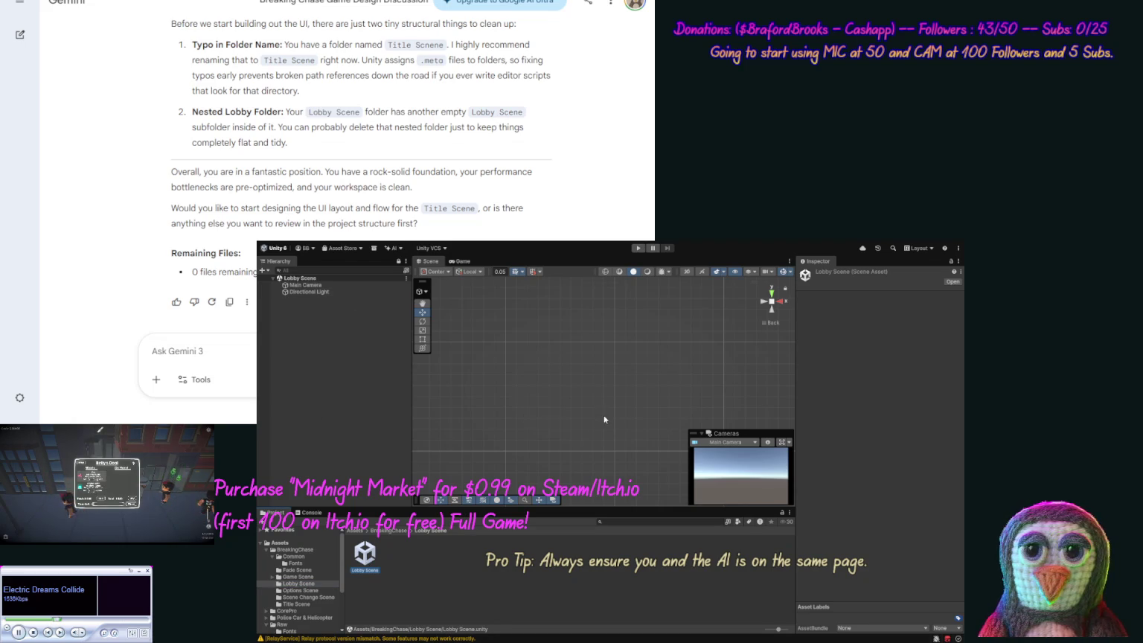
left_click(300, 570)
double_click(396, 560)
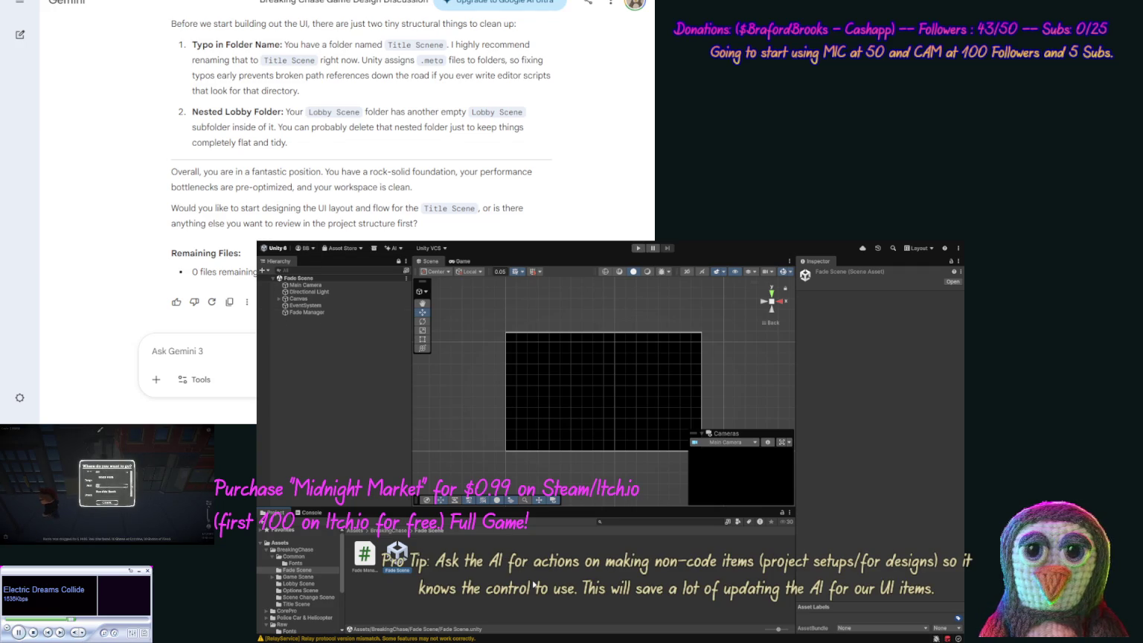
Open the Scene Change Scene, then the Title Scene, and copy its hierarchy as JSON.
left_click(306, 597)
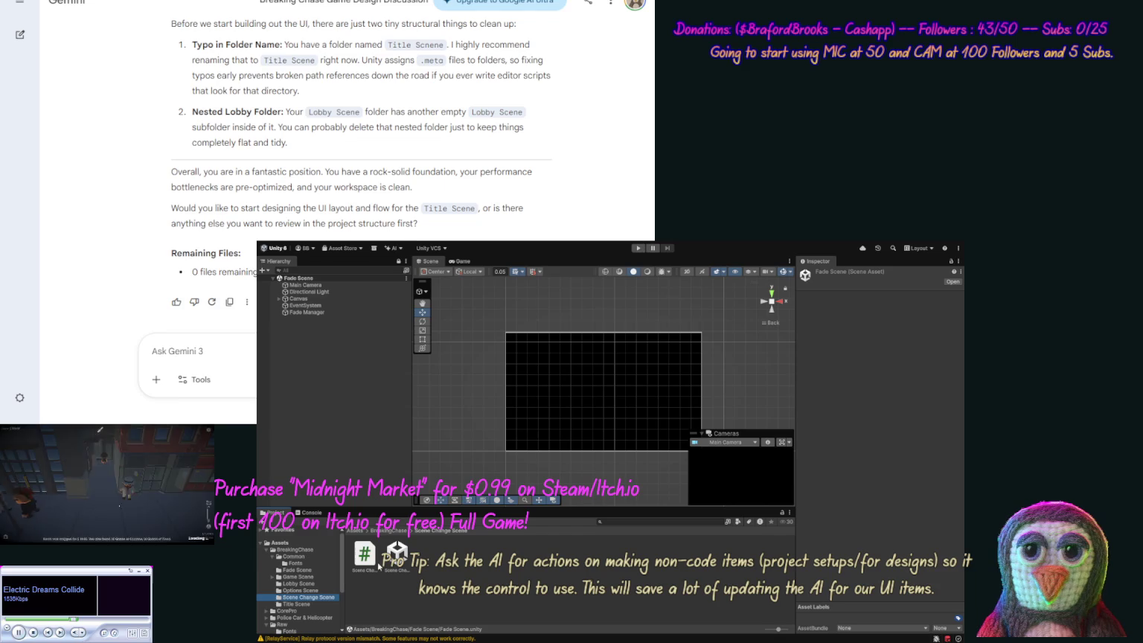
double_click(397, 555)
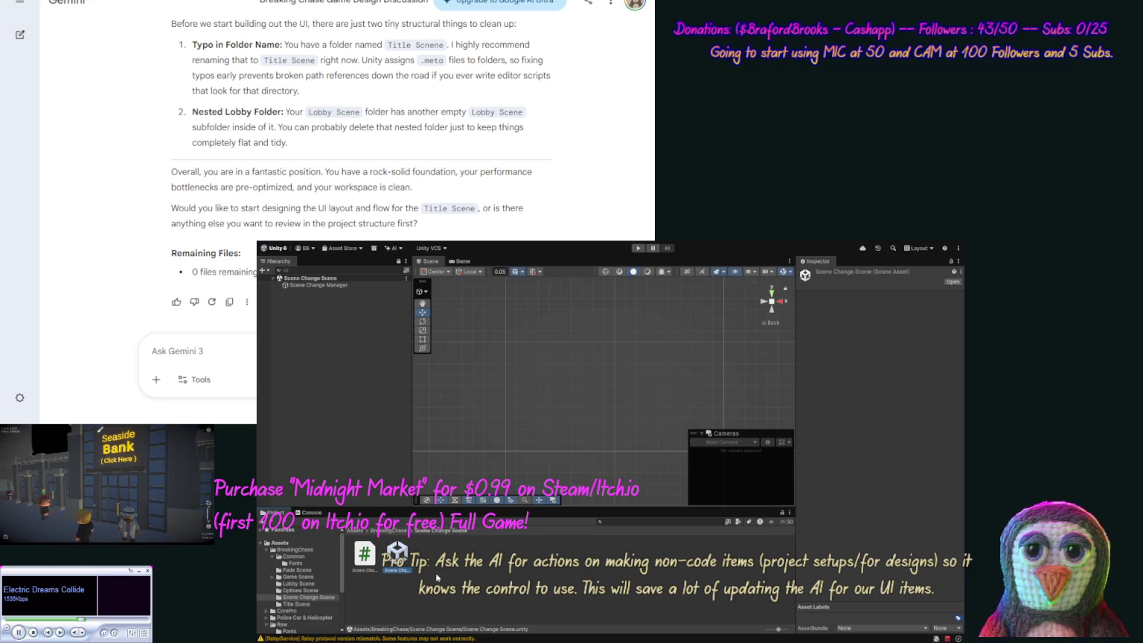
left_click(316, 604)
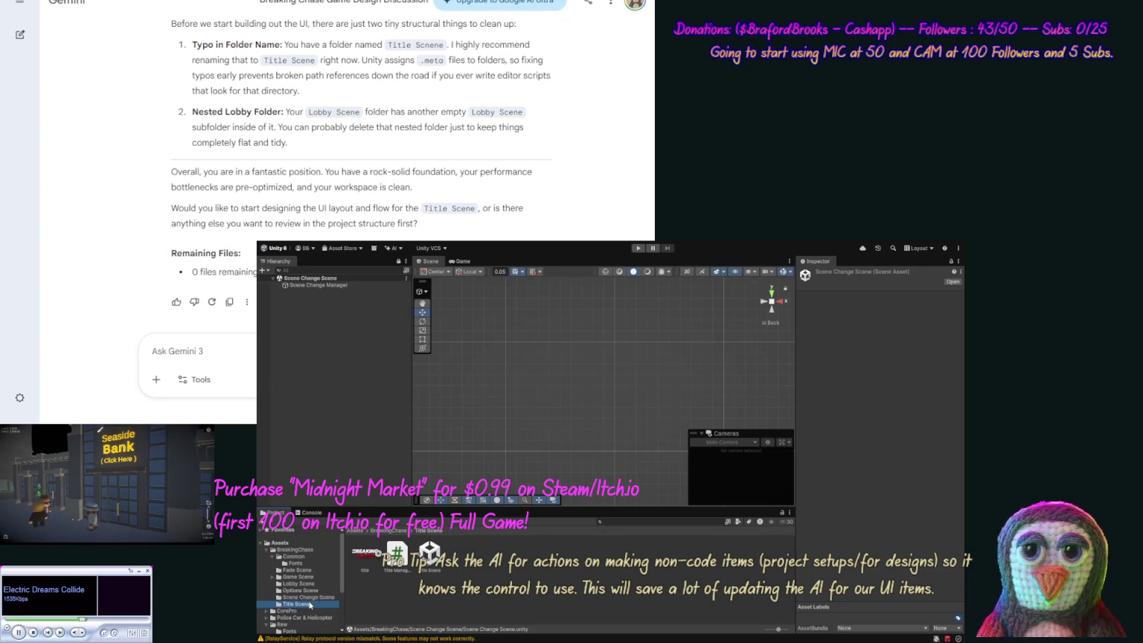
double_click(430, 555)
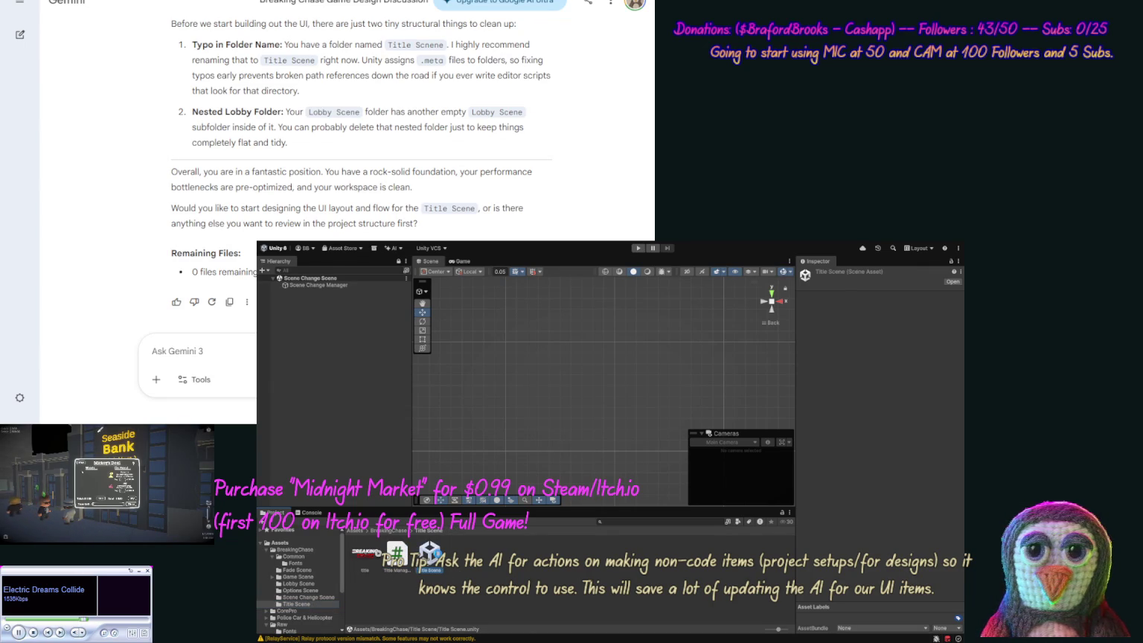
left_click(313, 279)
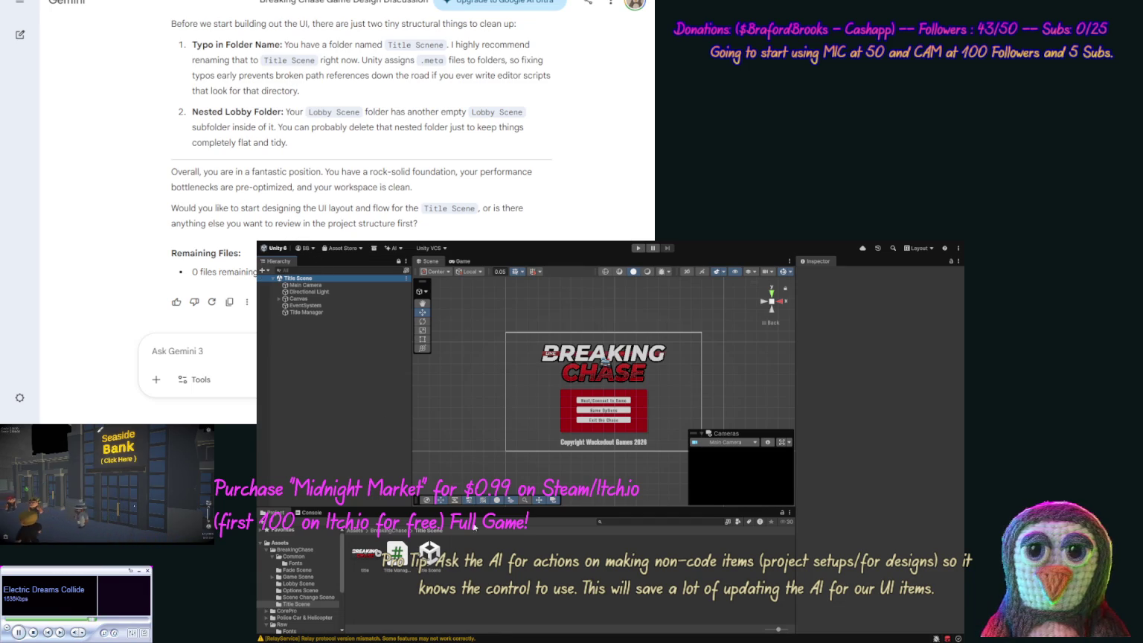
left_click(216, 422)
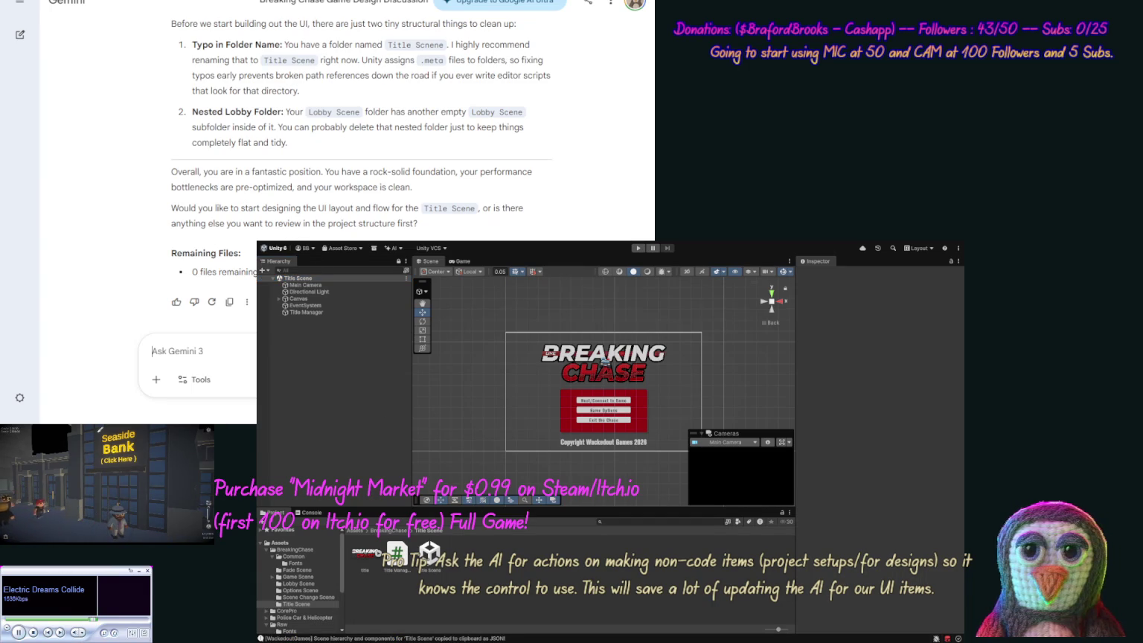
Start the Gemini prompt with 'Weave' and paste the Title Scene JSON inside [scene] tags.
type("E")
key("BackSpace")
type("We now h")
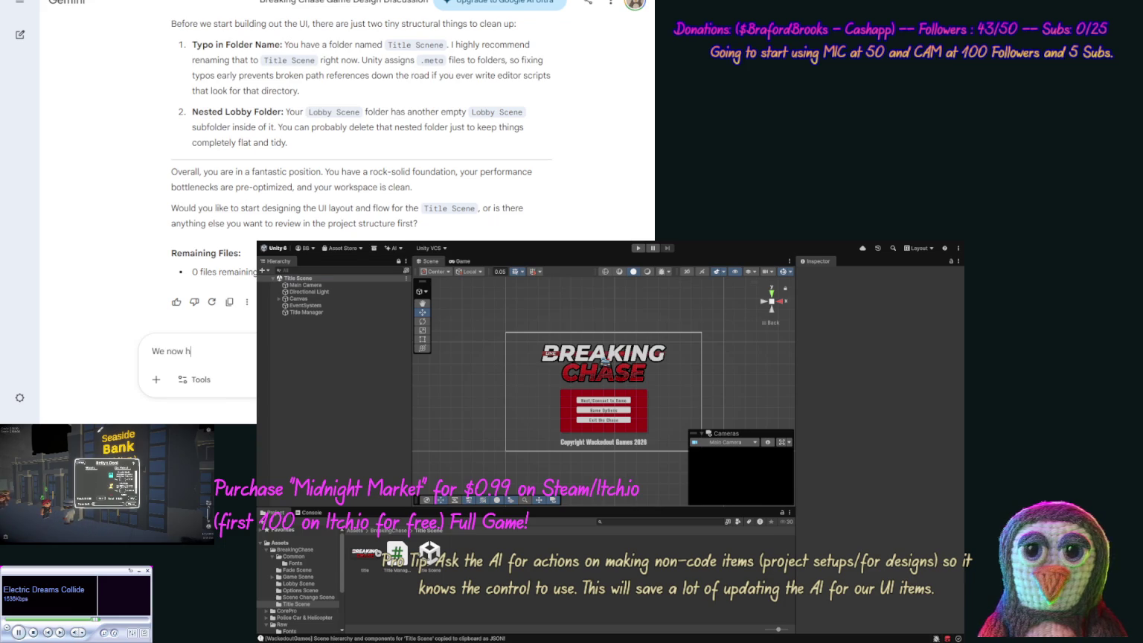
type("ave [scene]")
key("ctrl+v")
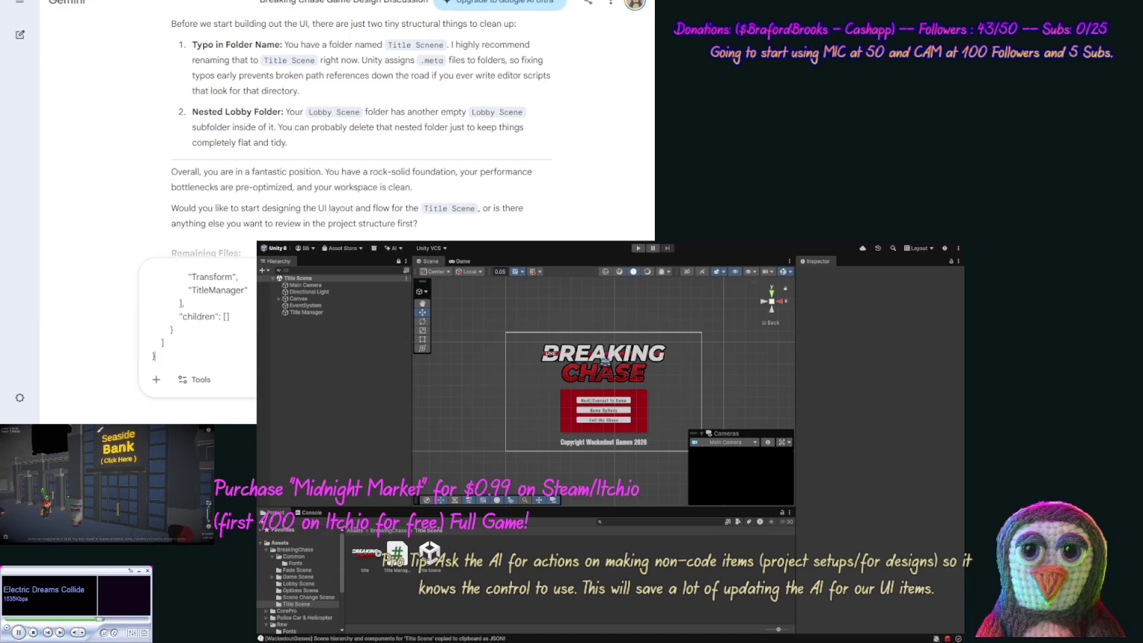
type("[/scene]")
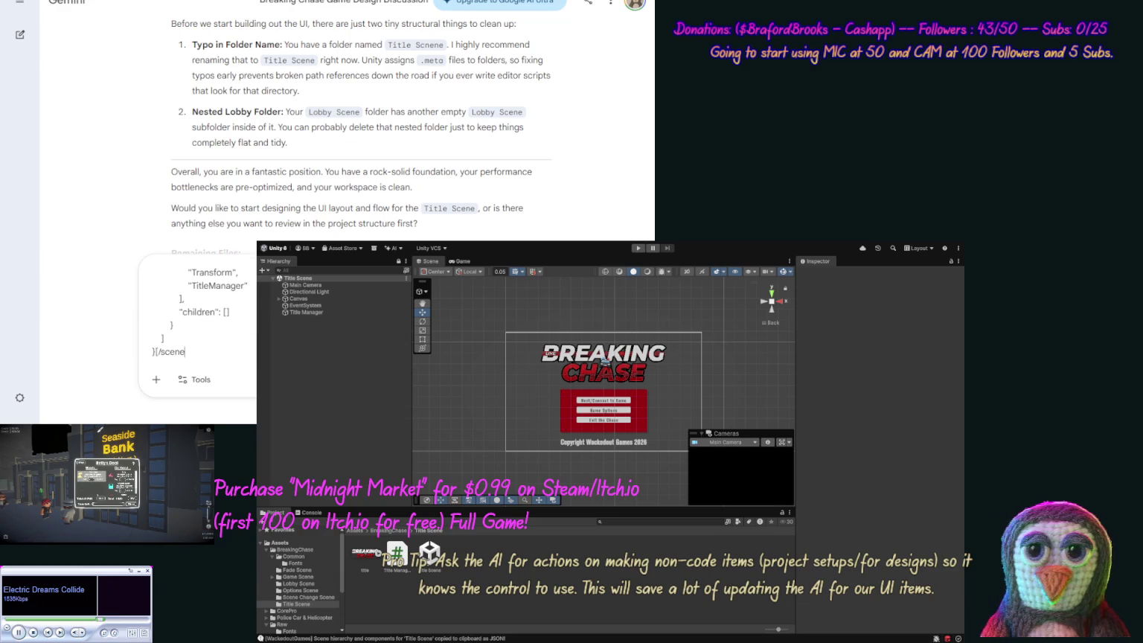
type(", [code")
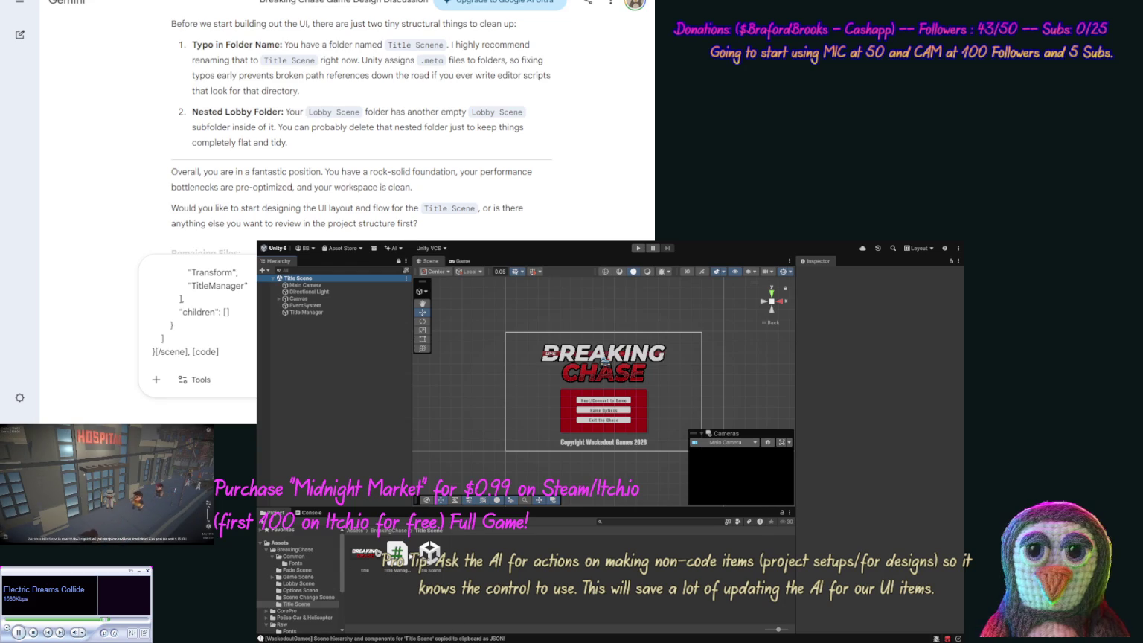
Paste the TitleManager code, close it with [/code], and open a new [scene] tag.
left_click(396, 557)
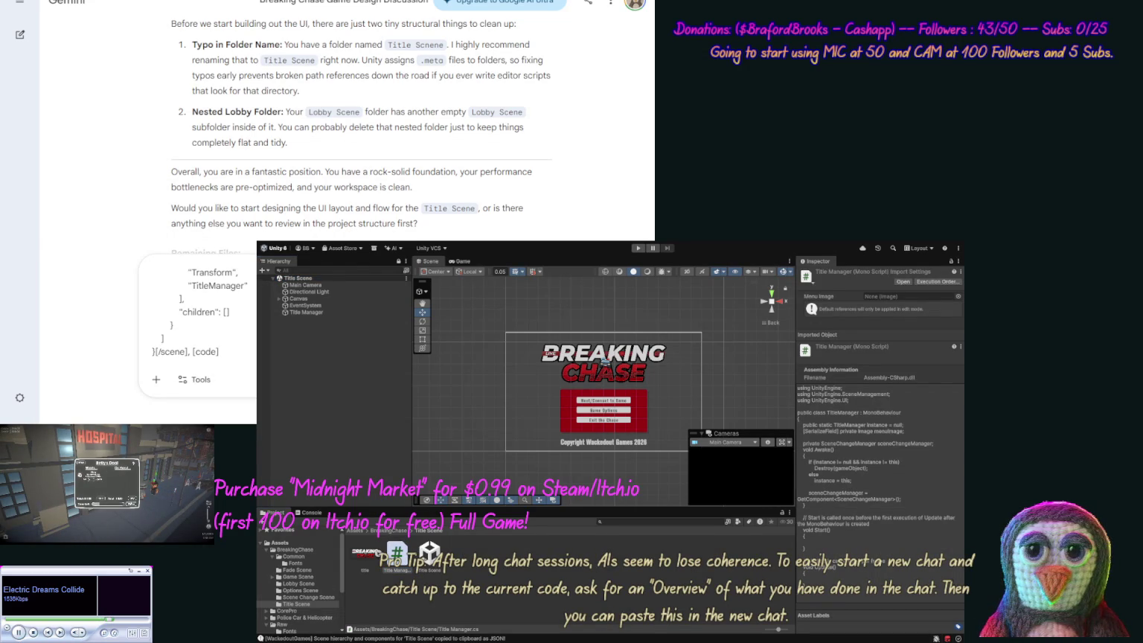
key("ctrl+v")
type("[/code], [sce")
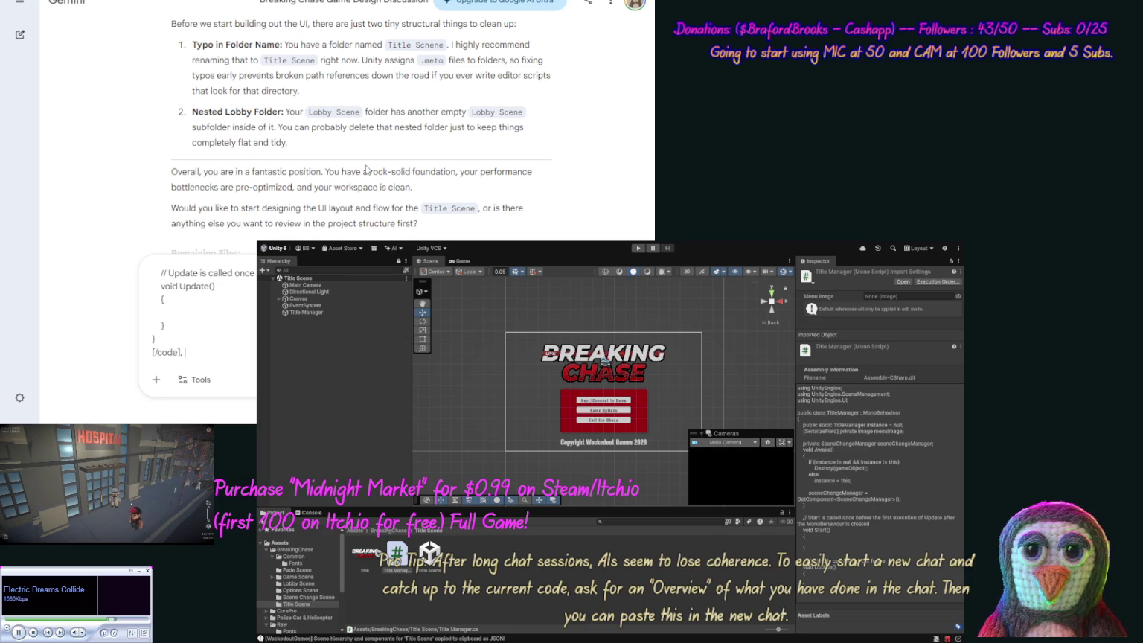
type("ne]")
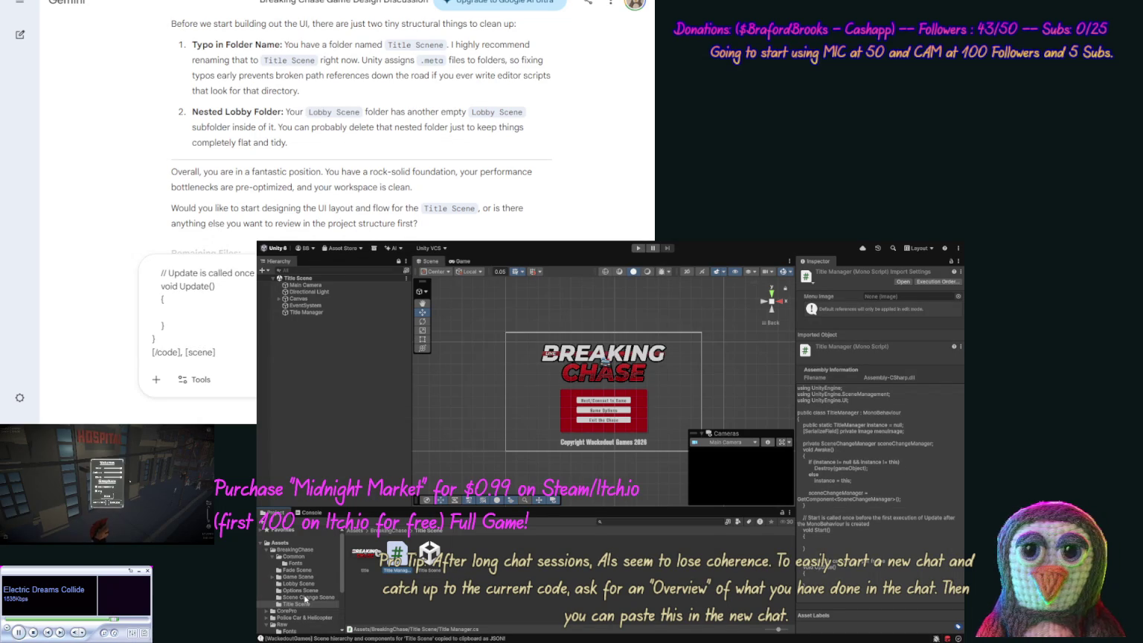
Copy the Scene Change Scene hierarchy as JSON.
left_click(305, 597)
left_click(387, 562)
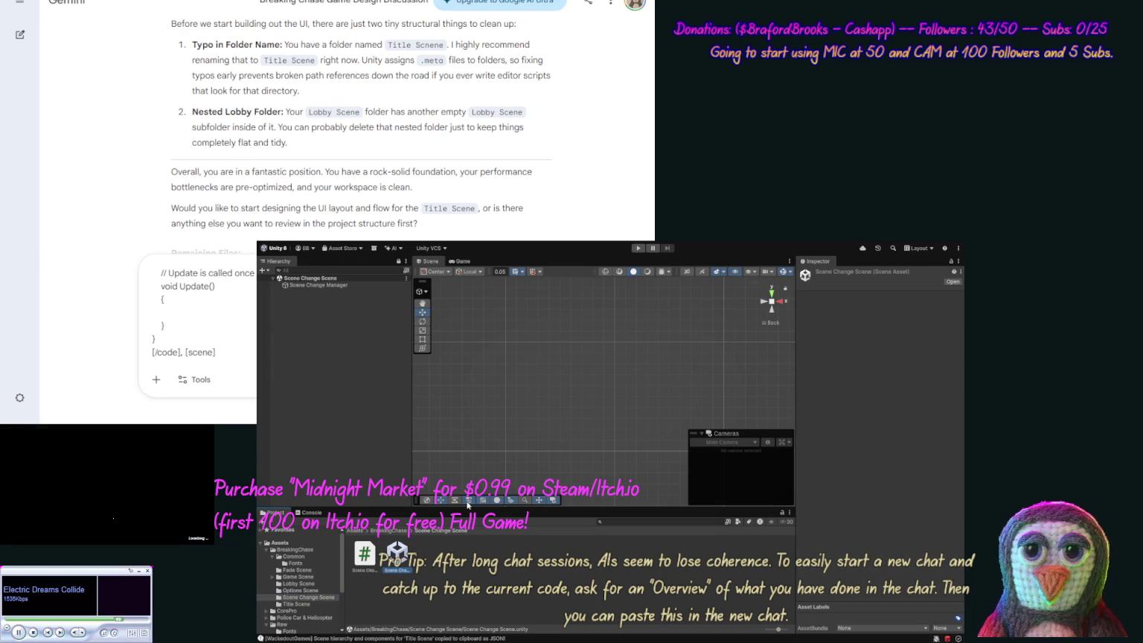
left_click(468, 502)
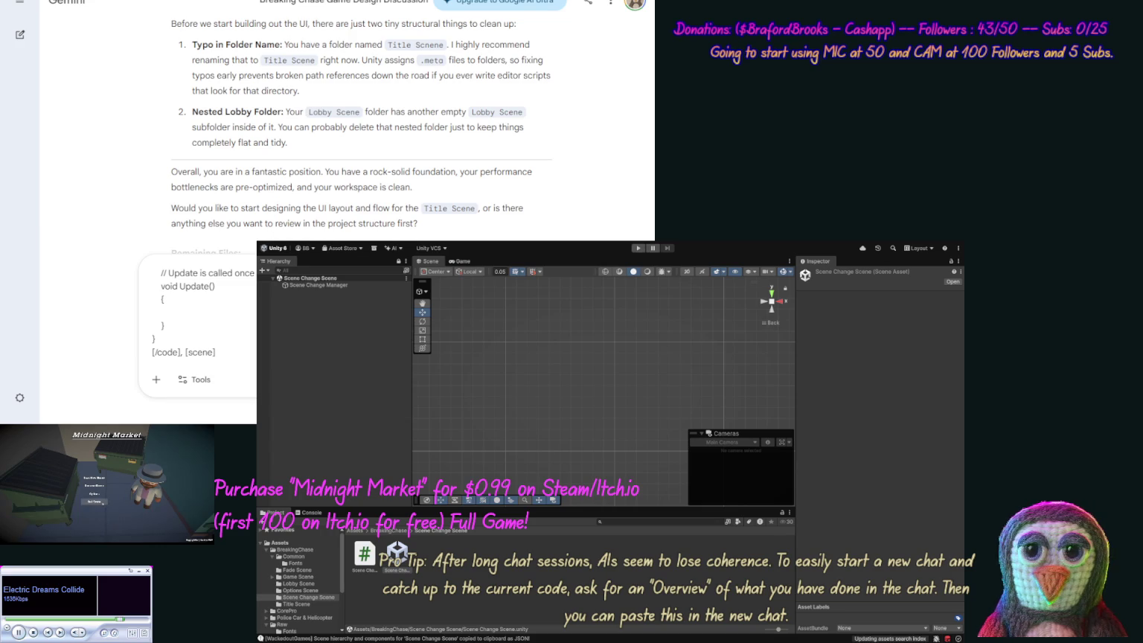
Paste the Scene Change Scene JSON, close it with [/scene], then paste the Scene Change Manager code.
key("ctrl+v")
type("[/sc")
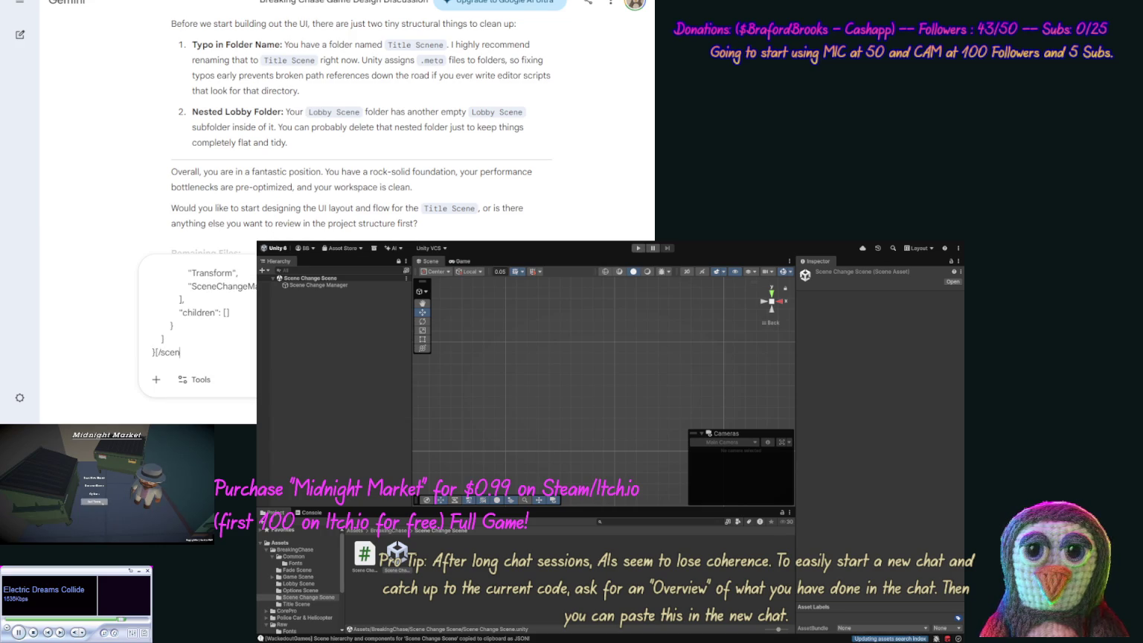
type("e], [code")
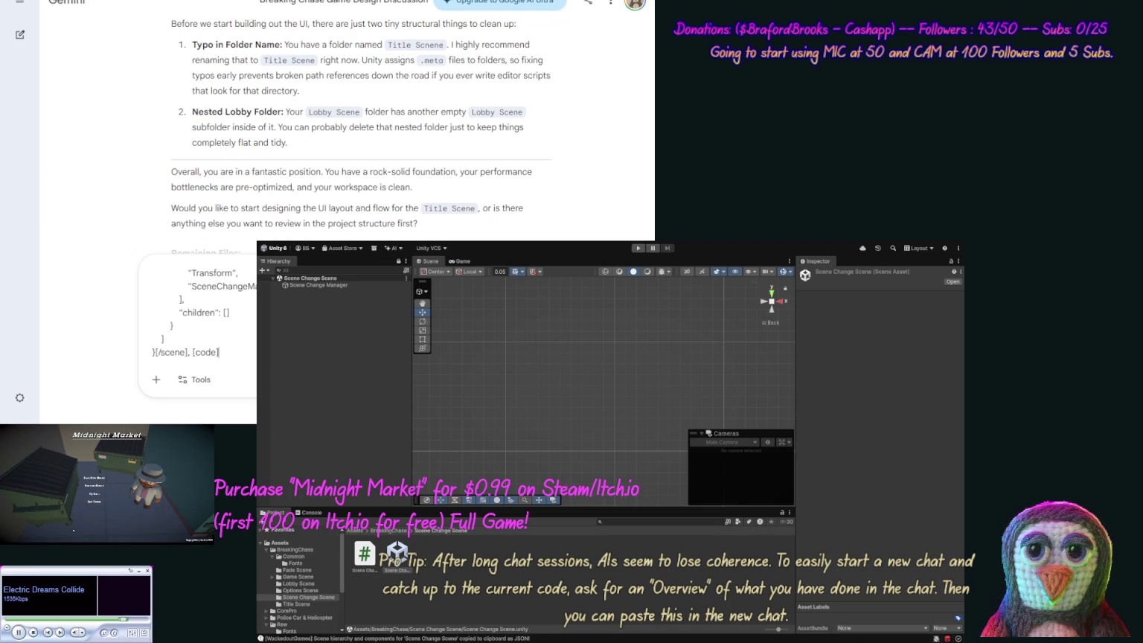
left_click(477, 532)
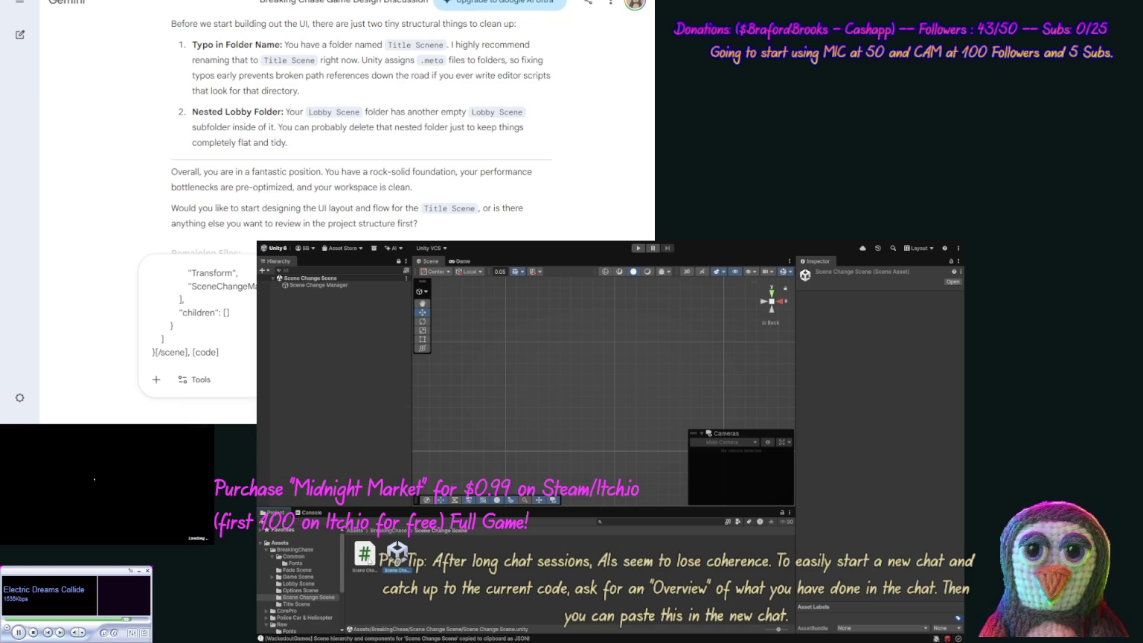
left_click(376, 560)
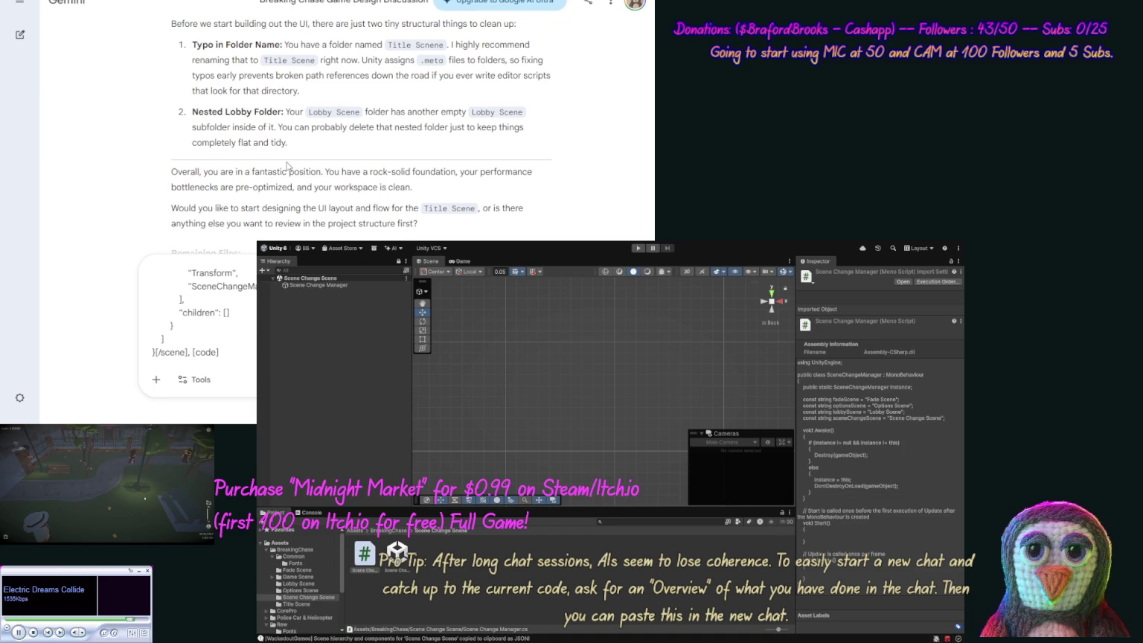
key("ctrl+v")
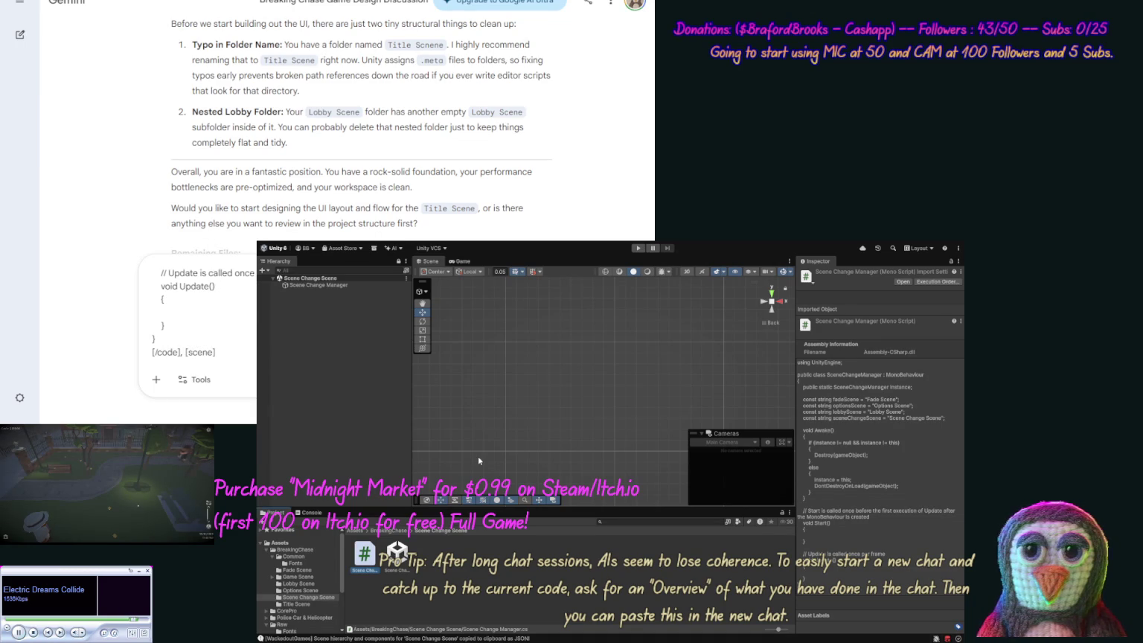
Open the Fade Scene and copy its hierarchy as JSON.
left_click(307, 571)
left_click(393, 559)
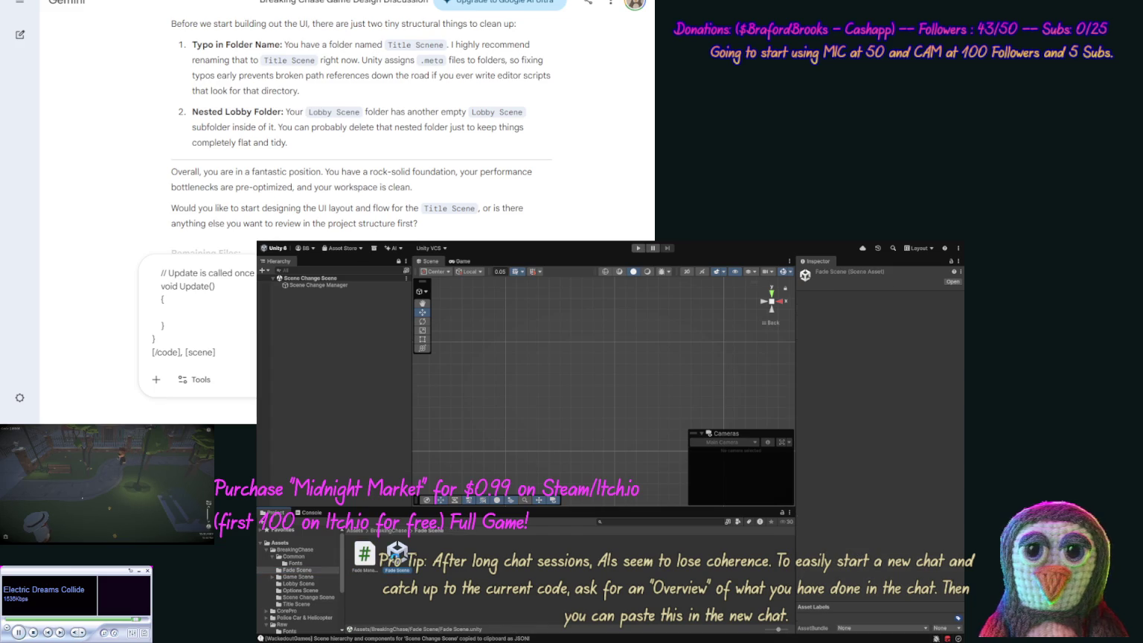
double_click(395, 554)
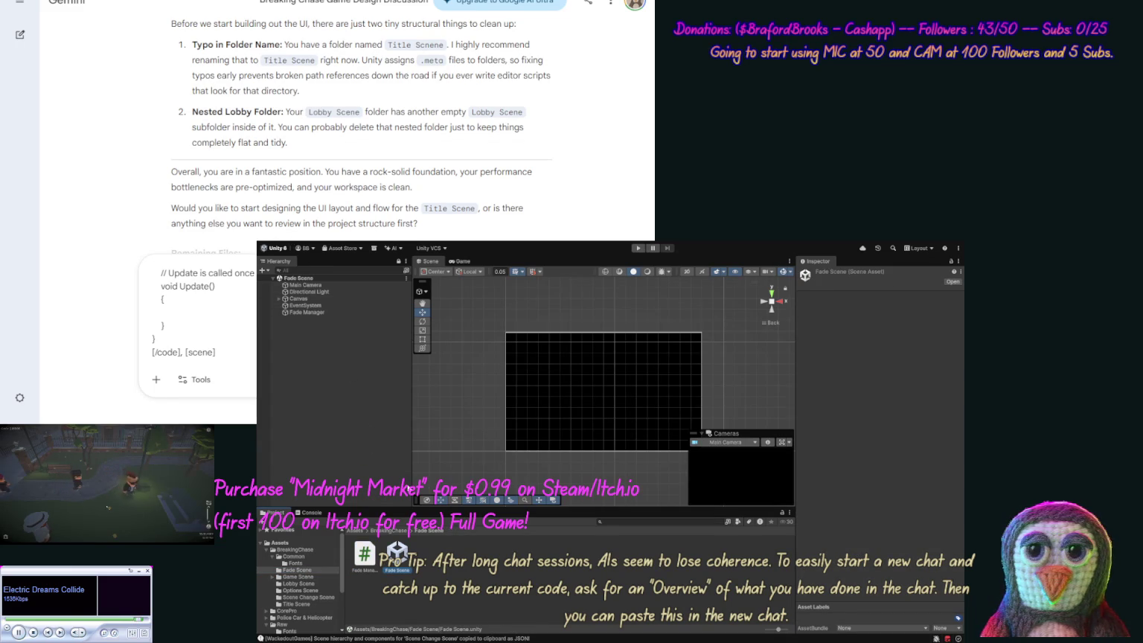
left_click(456, 500)
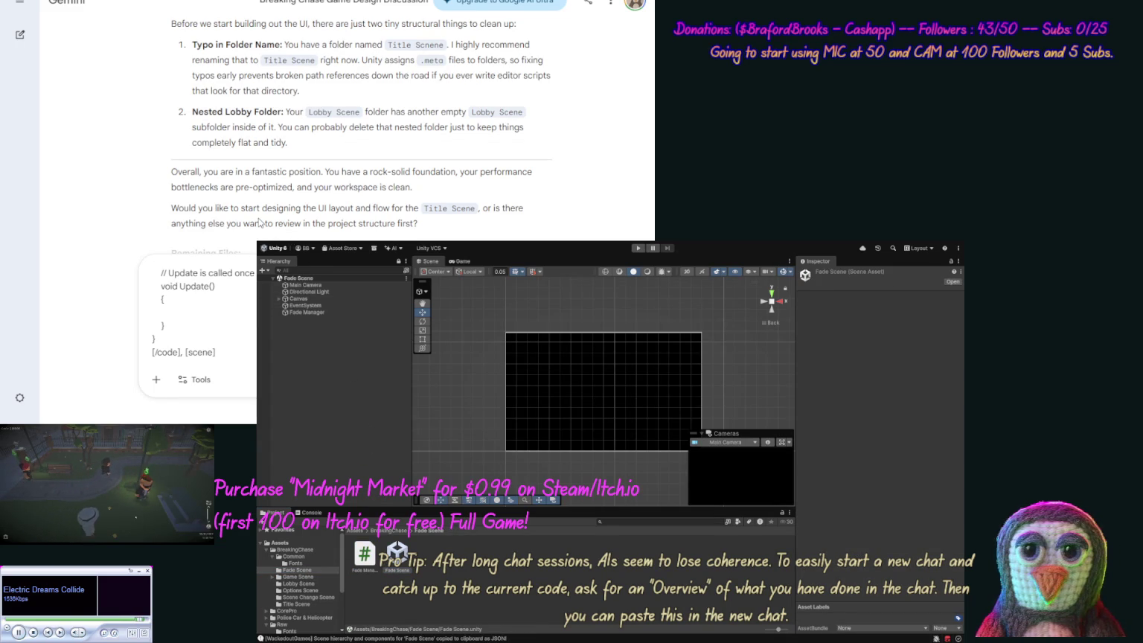
Paste the Fade Scene JSON, close it with [/scene], and open a [code] tag.
key("ctrl+v")
type("[/scen")
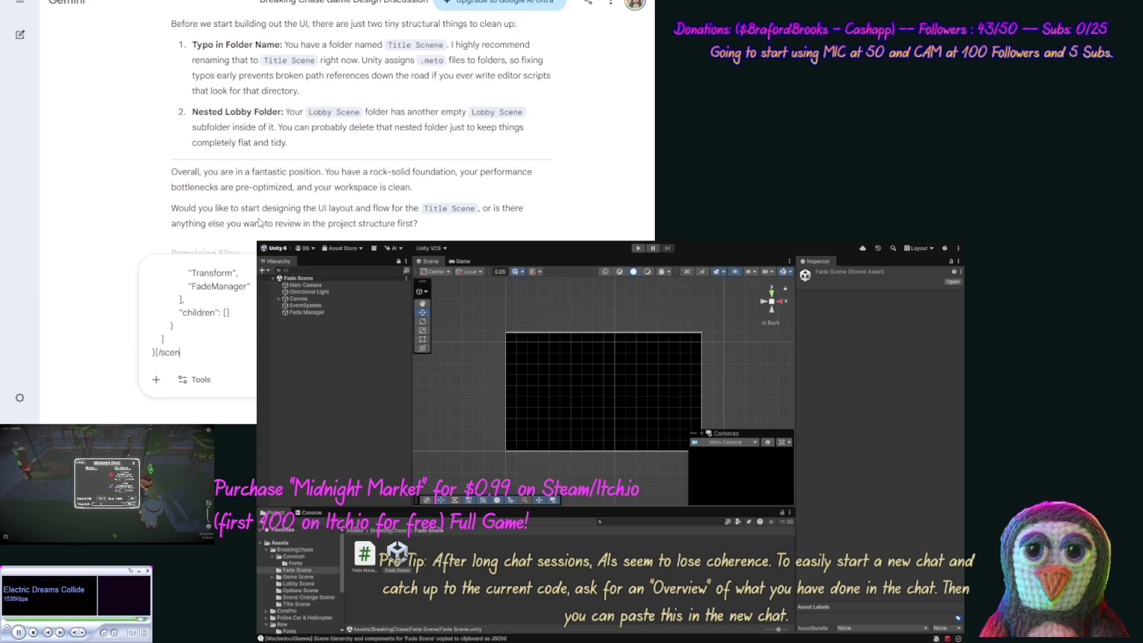
type("e], ")
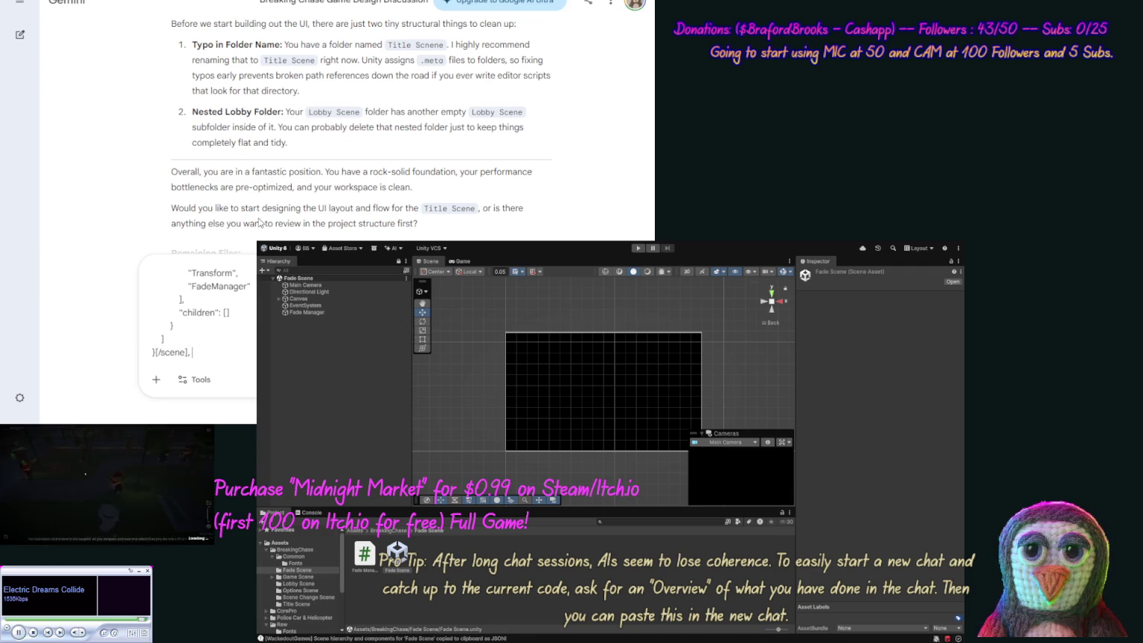
type("[copy")
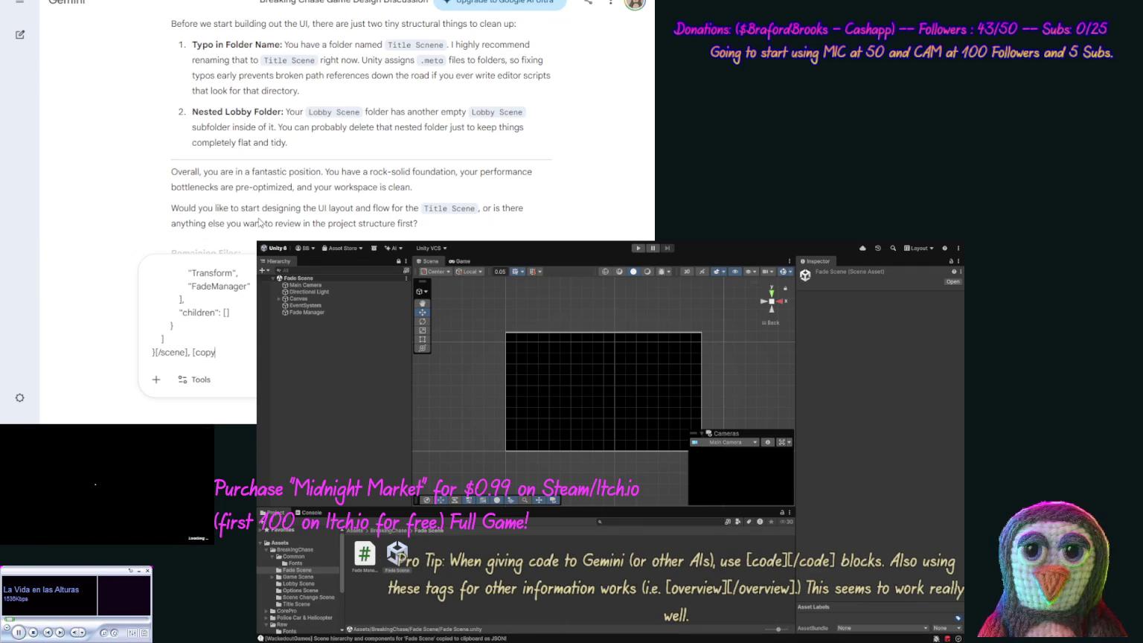
key("Left")
key("ctrl+shift+Left")
type("code")
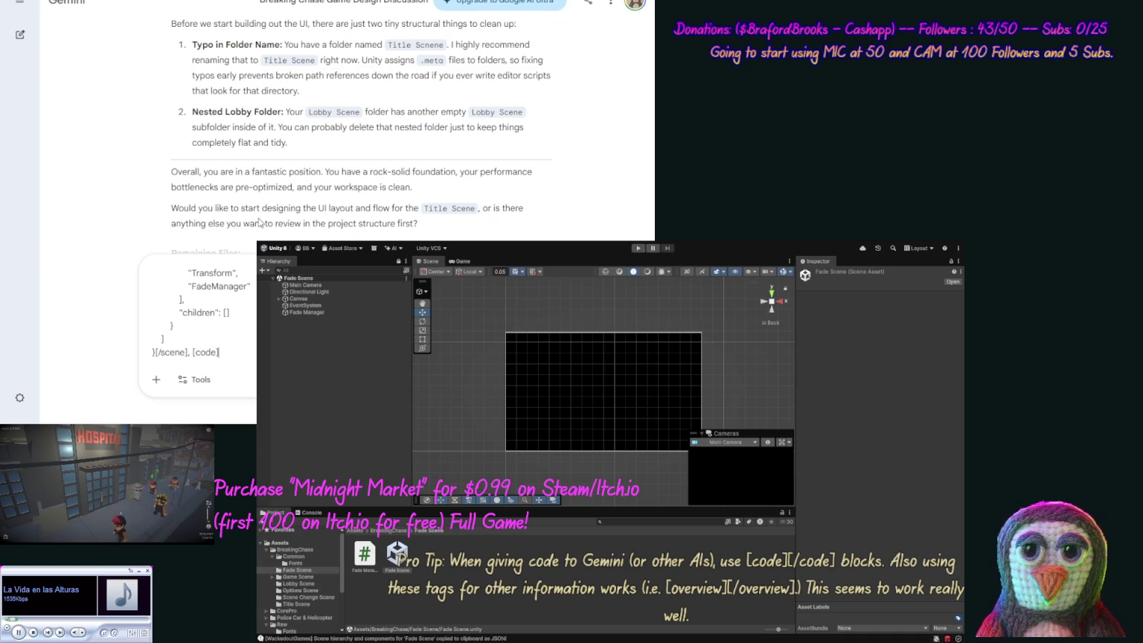
Paste the FadeManager script code and begin the Options Scene mention.
left_click(364, 555)
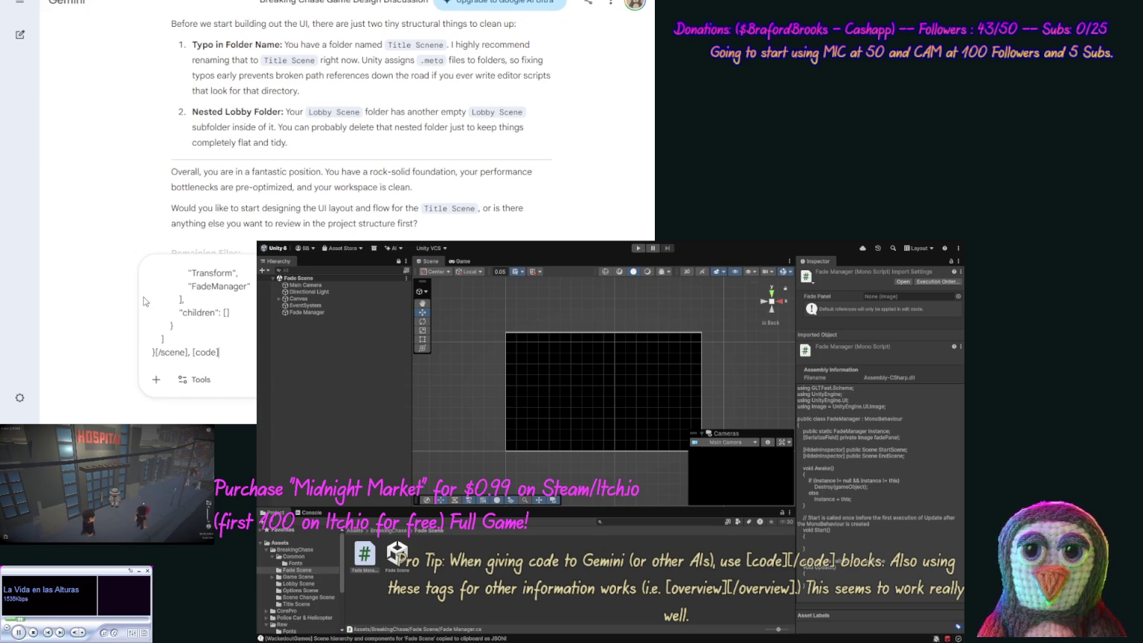
key("ctrl+v")
type("[")
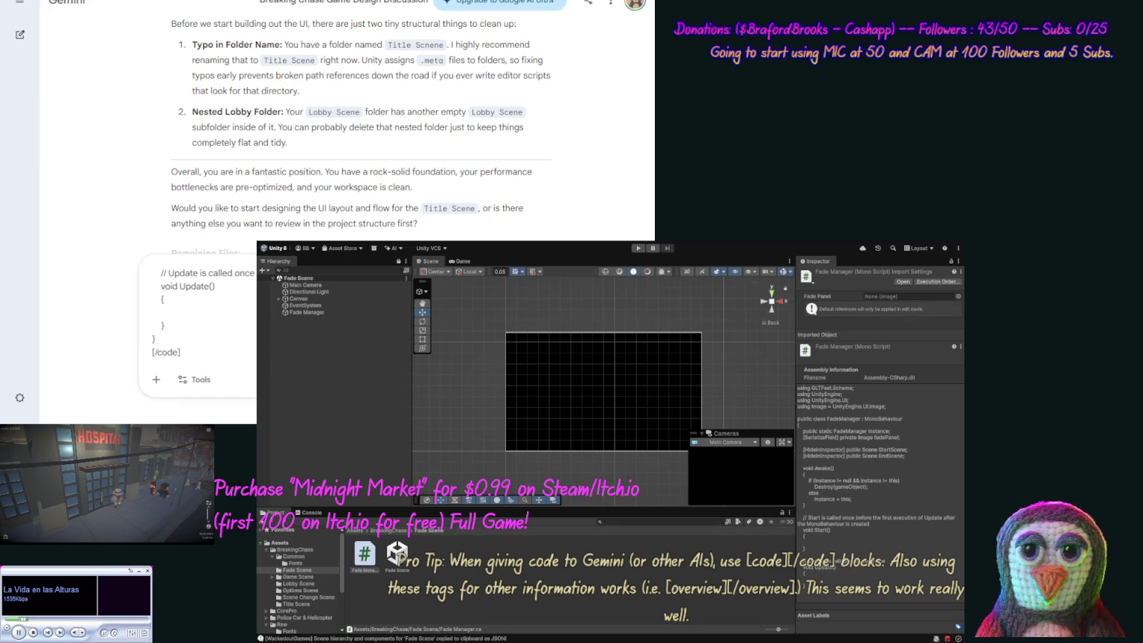
type("Optio")
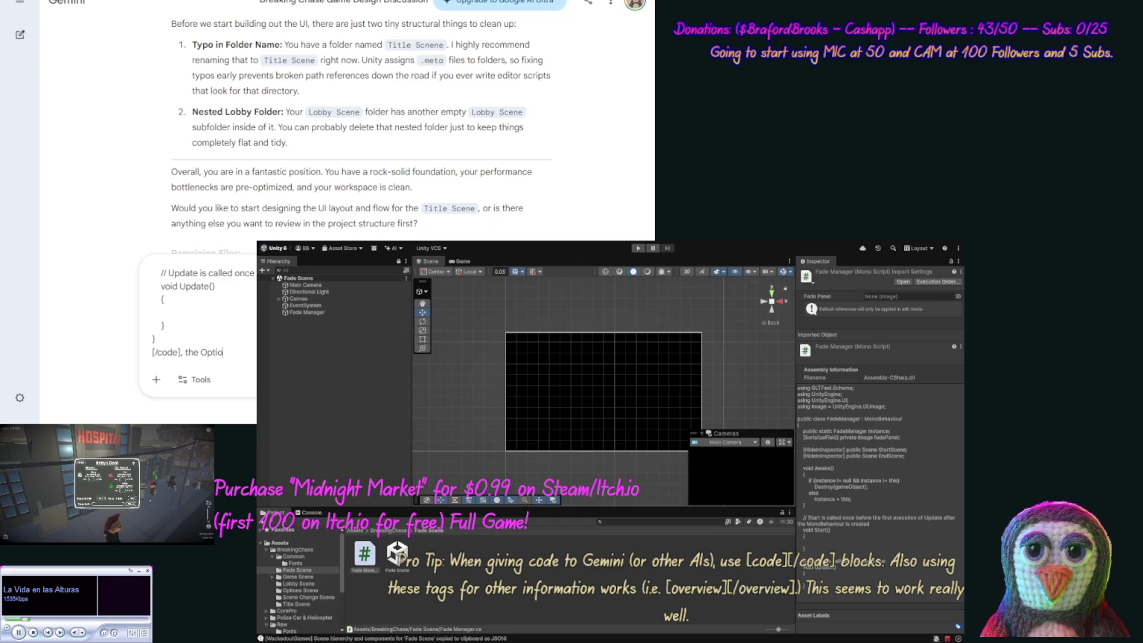
type("ns Scene")
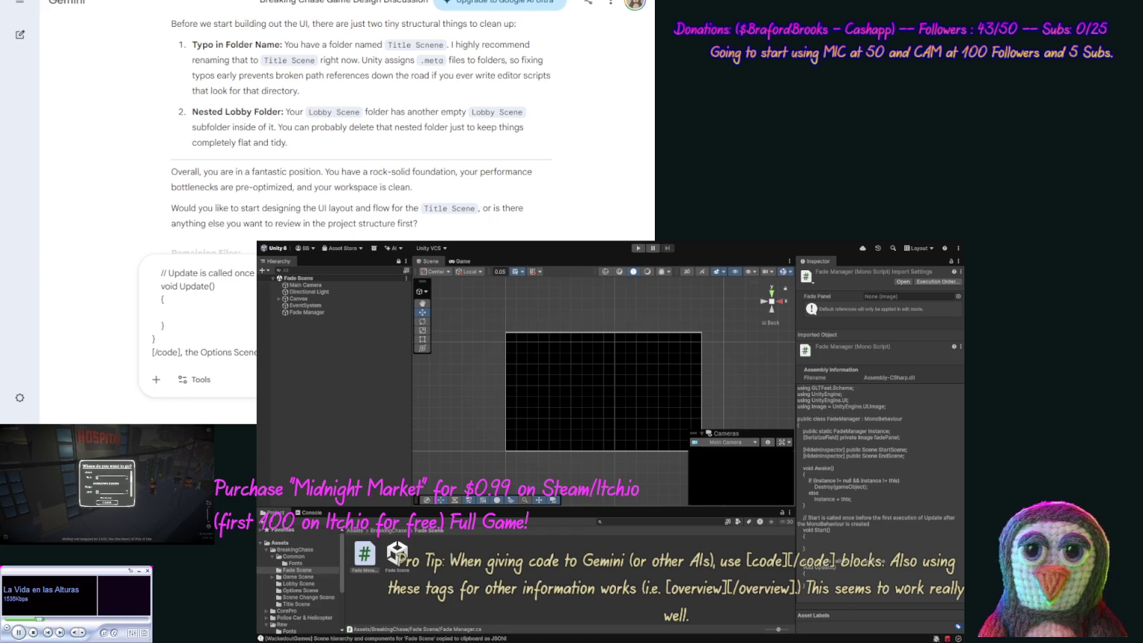
key("ctrl+a")
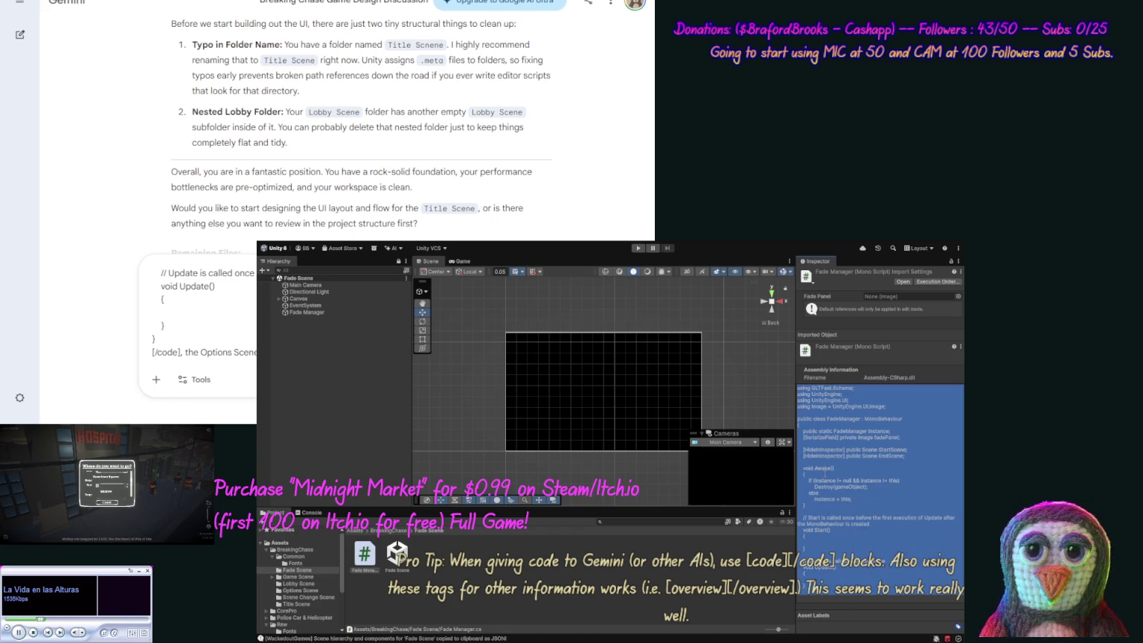
Add the BreakingChase folder structure JSON with [/files] and a question, then send the prompt.
left_click(297, 549)
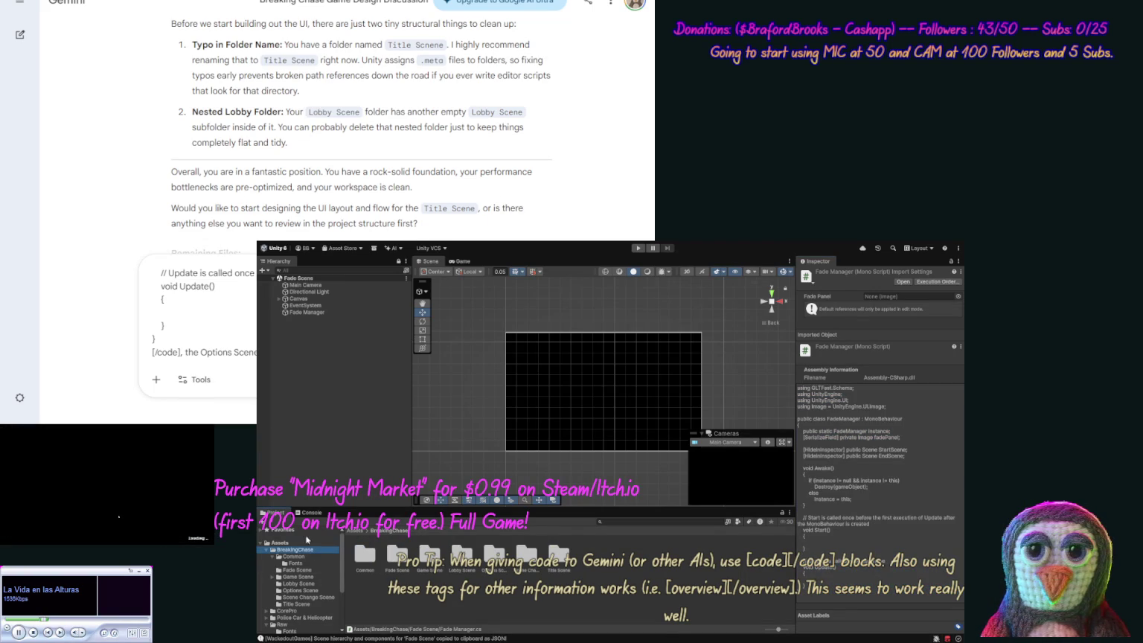
key("ctrl+shift+c")
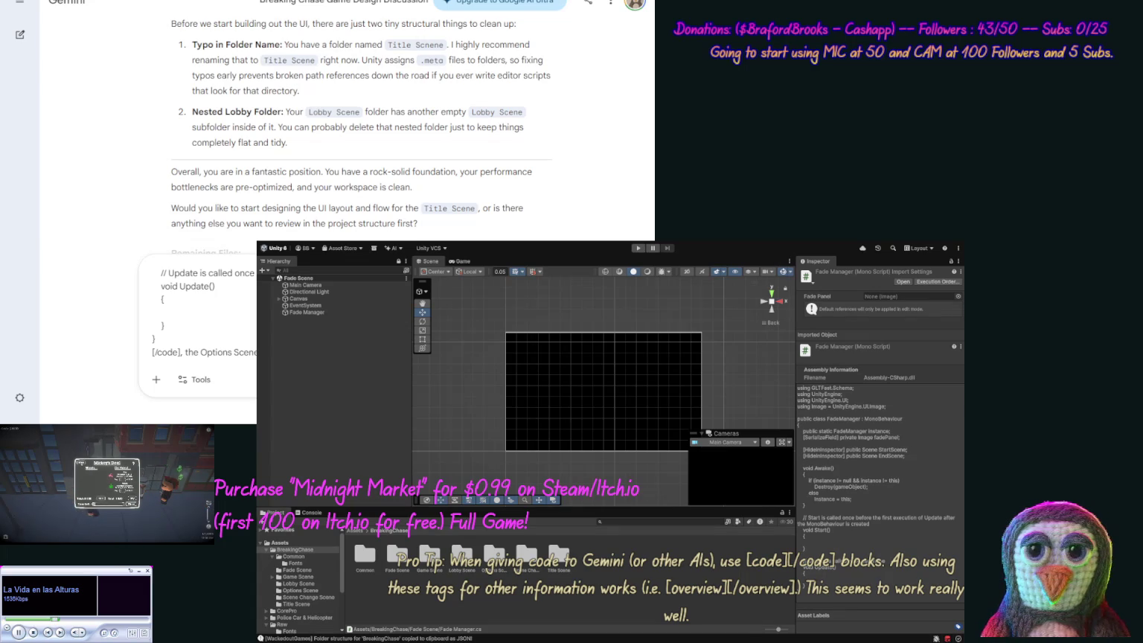
key("ctrl+v")
type("[/files]")
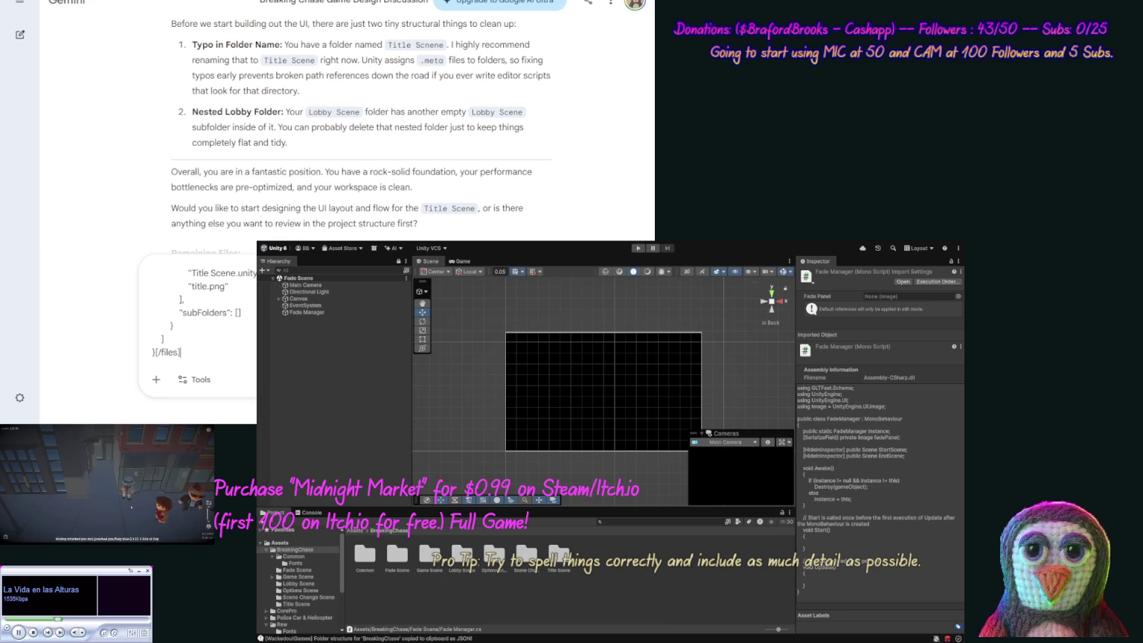
type(". So before we star")
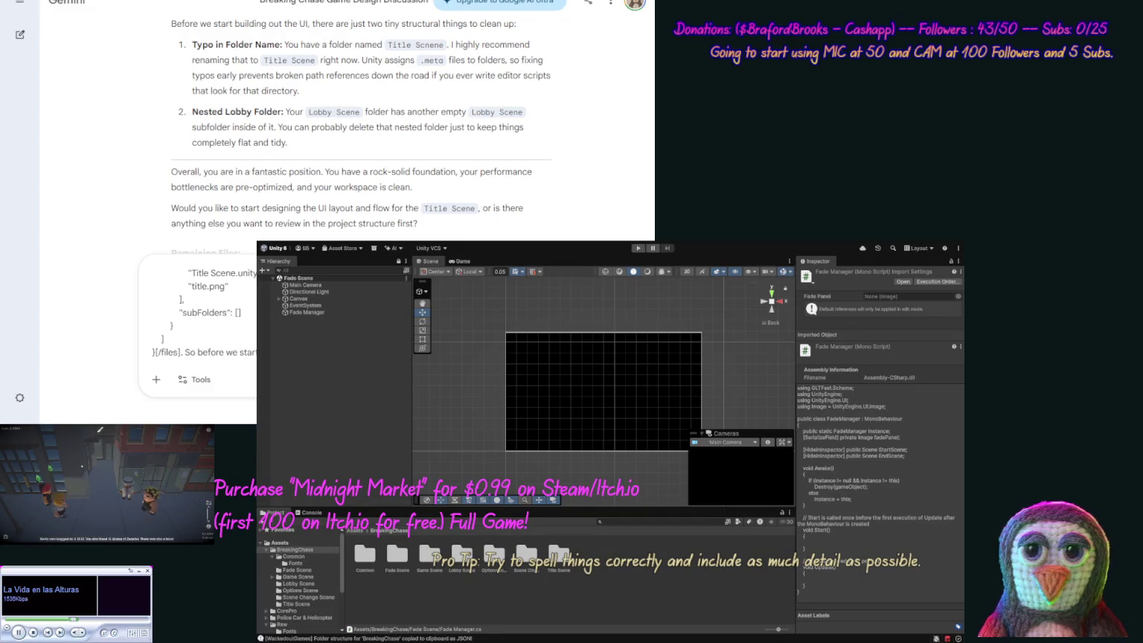
type("additions so far.")
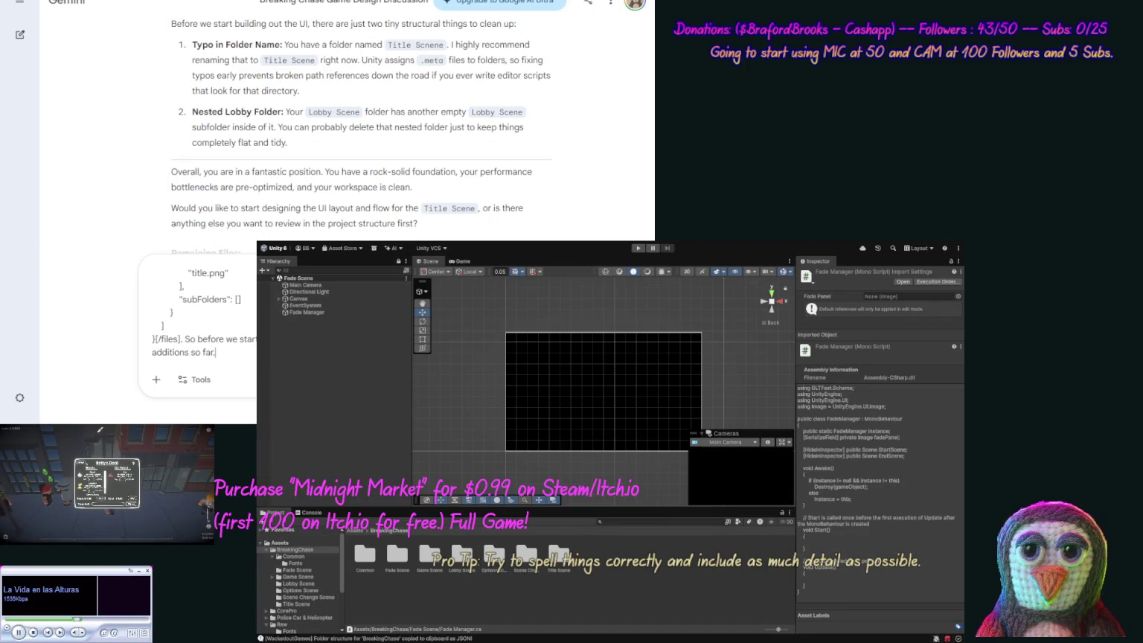
key("Return")
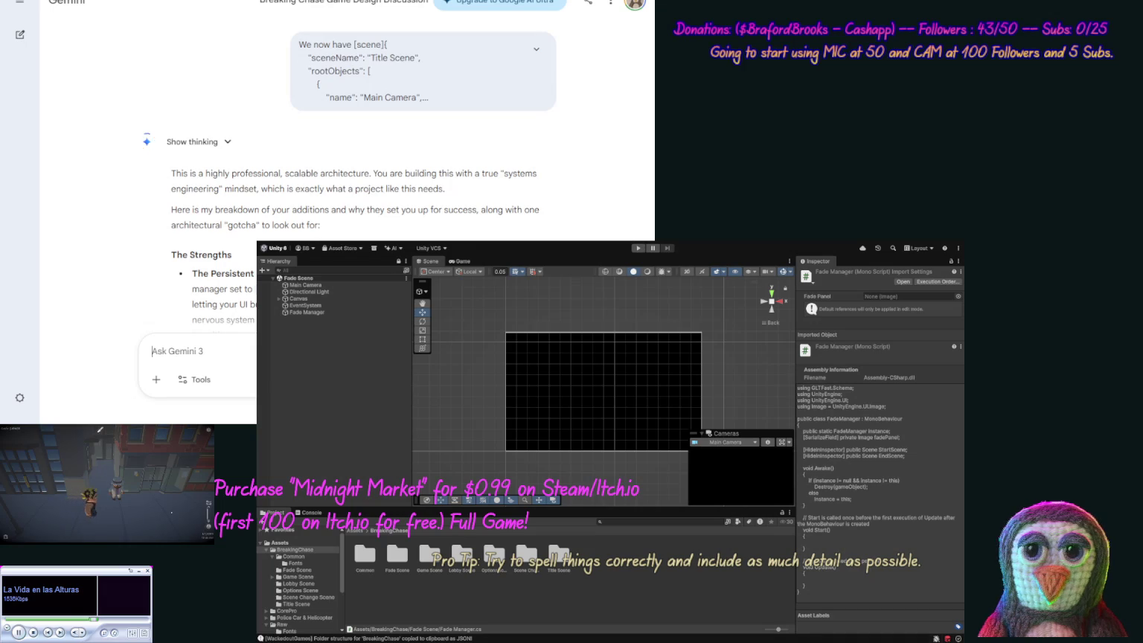
Scroll through Gemini's reply to the TitleManager gotcha and the Fade Scene Strategy options.
scroll(116, 241, "down", 2)
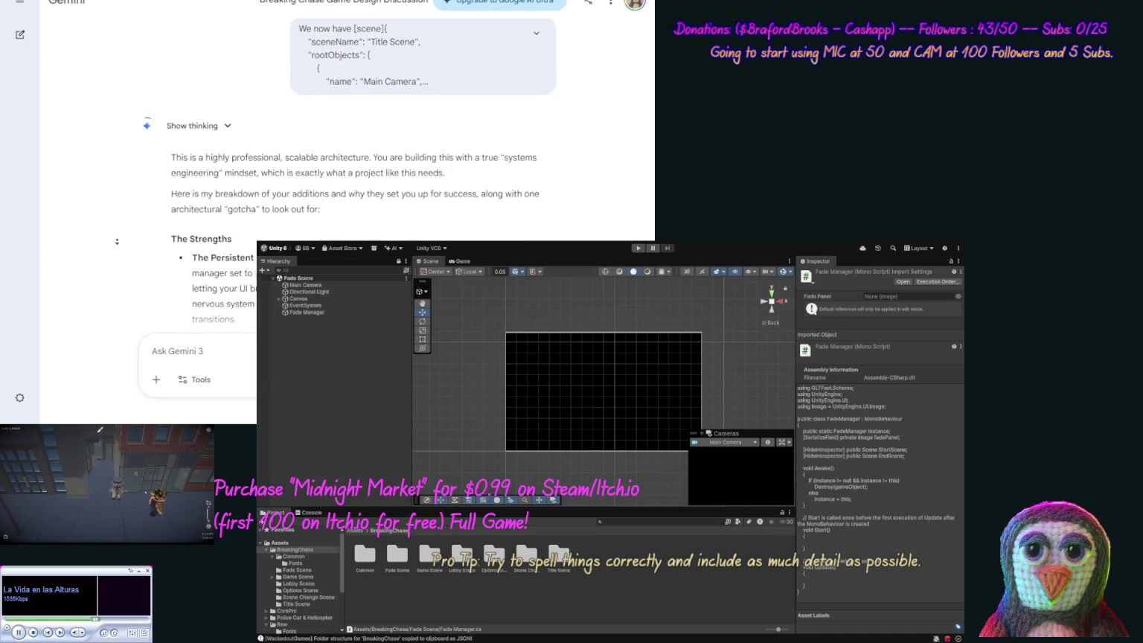
scroll(116, 242, "down", 1)
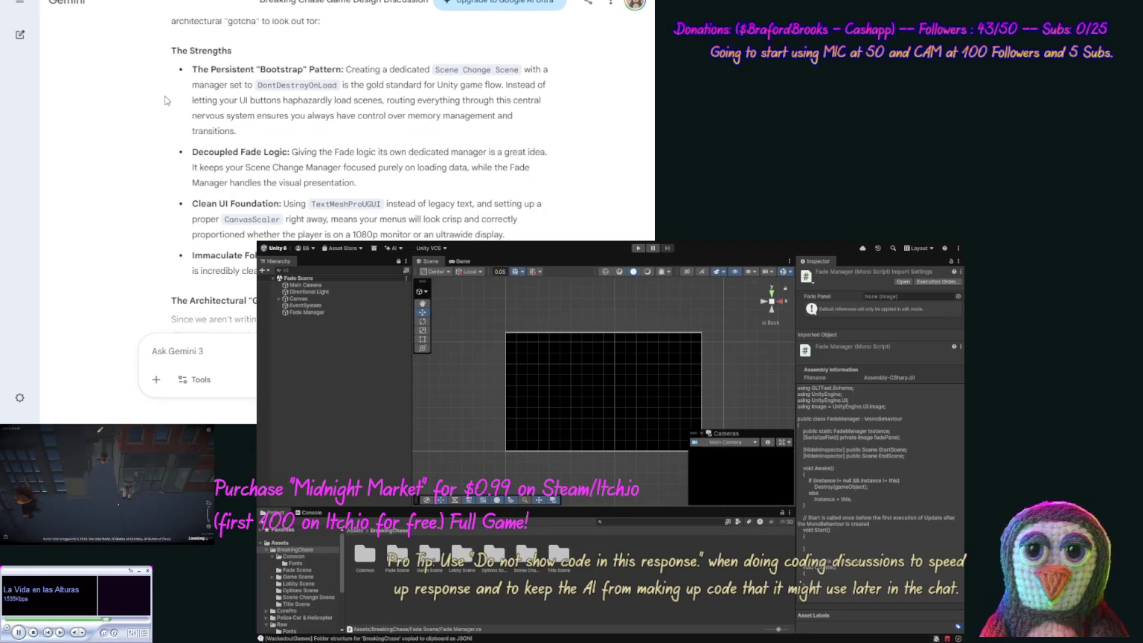
scroll(165, 100, "down", 3)
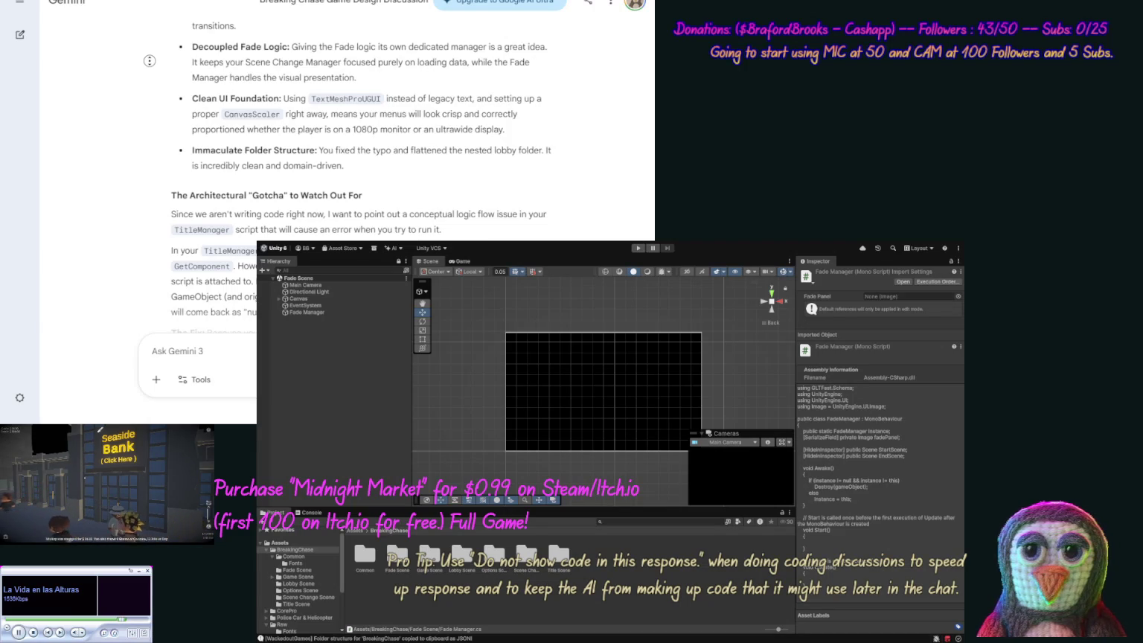
scroll(149, 61, "down", 2)
scroll(145, 82, "down", 1)
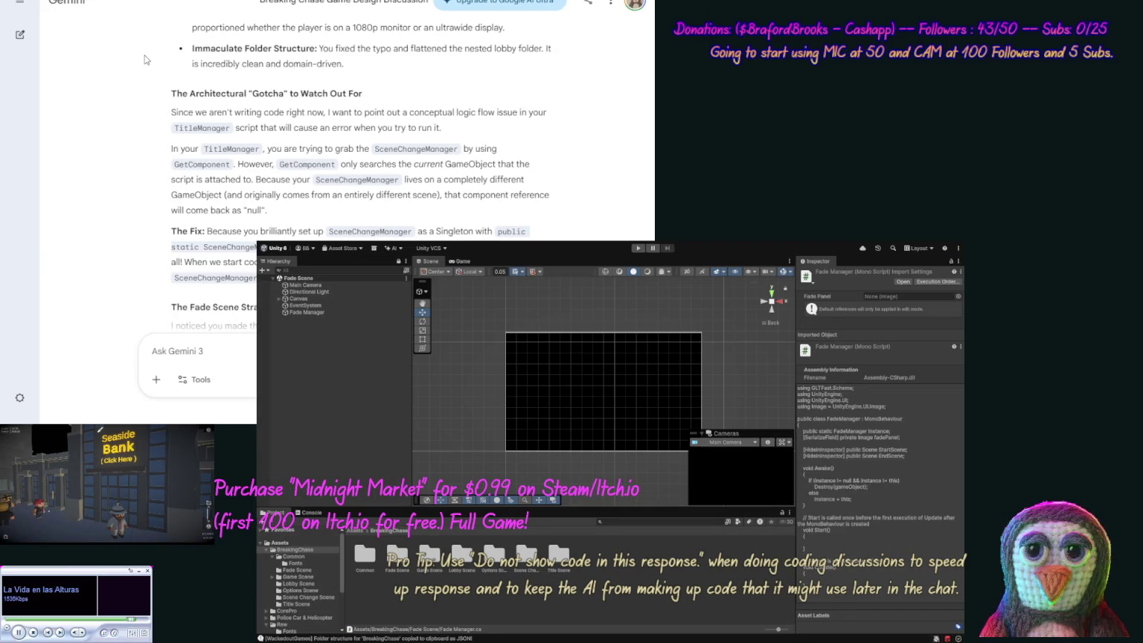
scroll(127, 116, "down", 2)
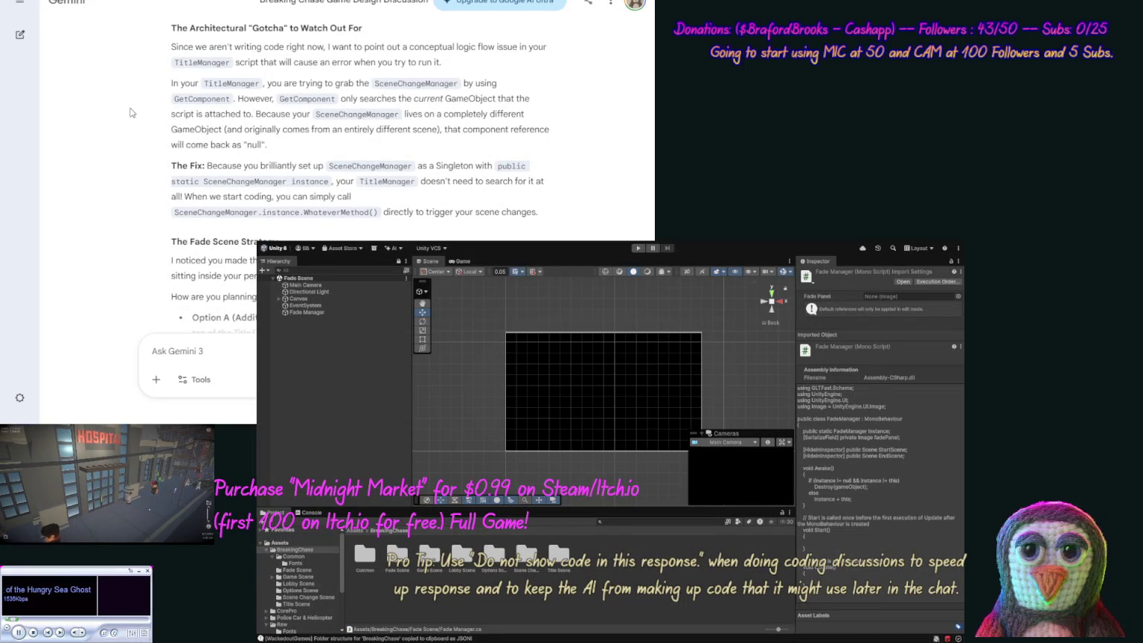
scroll(124, 141, "down", 2)
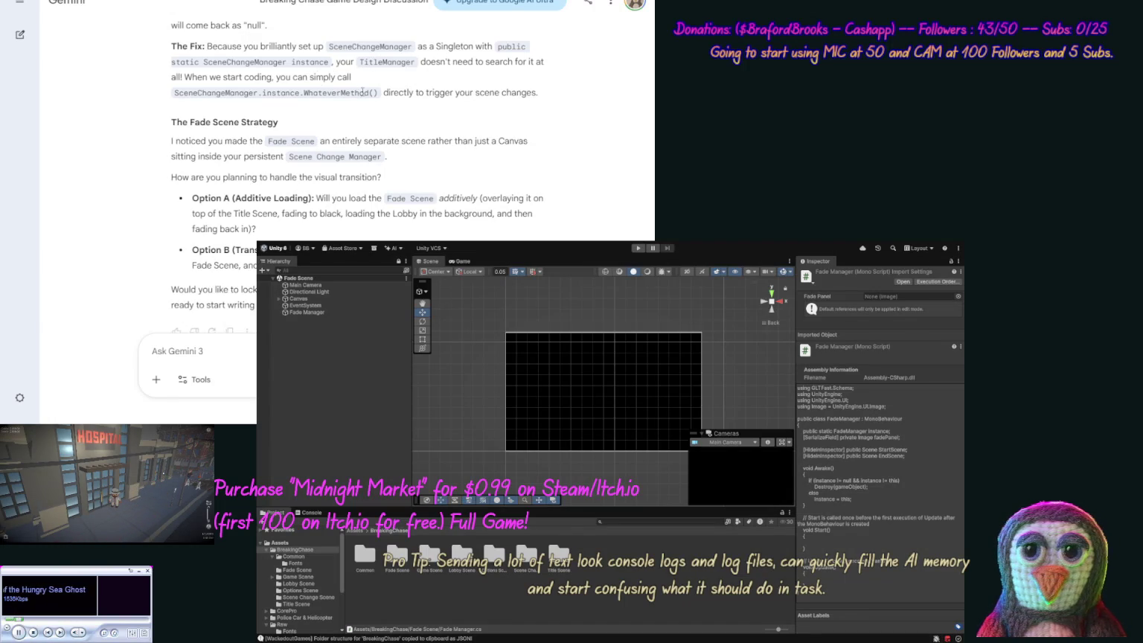
left_click_drag(379, 93, 265, 93)
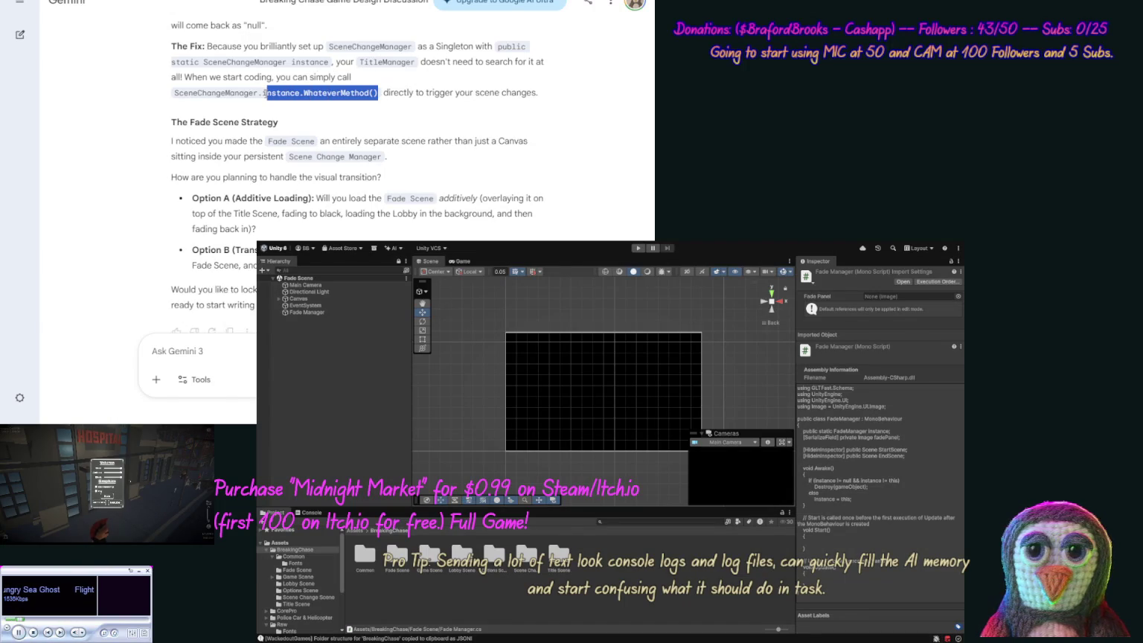
left_click(254, 90)
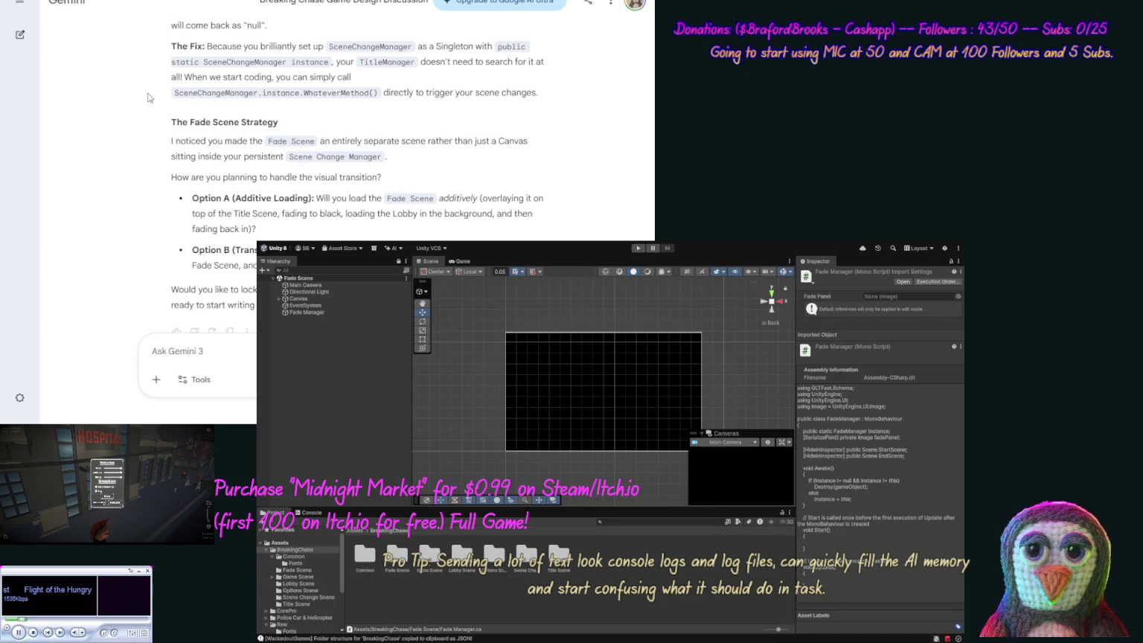
scroll(144, 121, "down", 1)
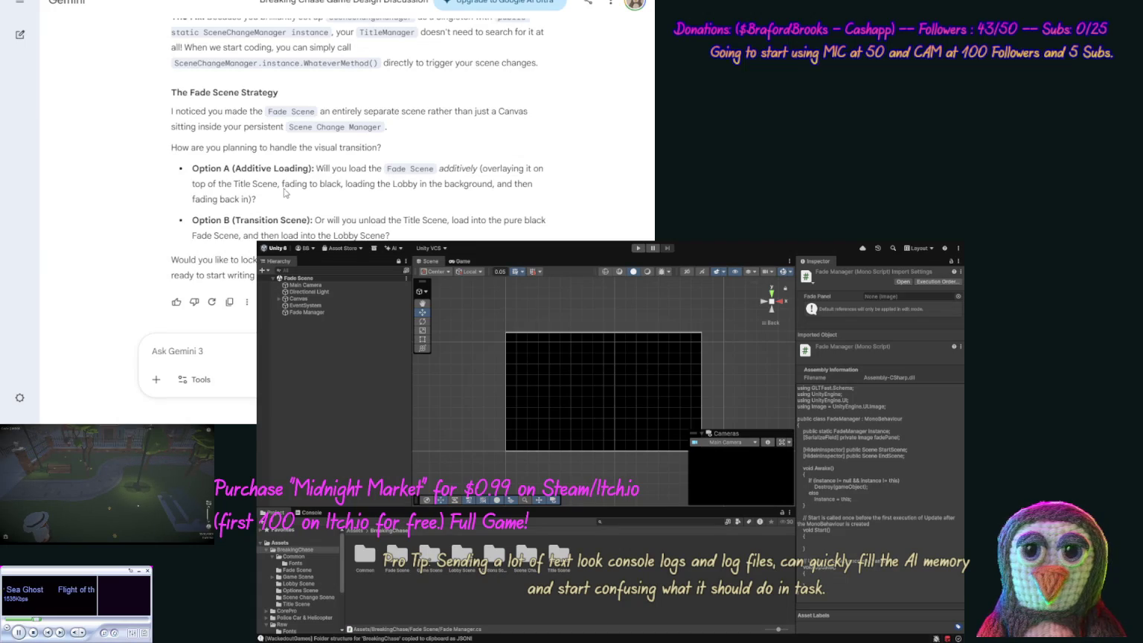
left_click_drag(314, 171, 204, 170)
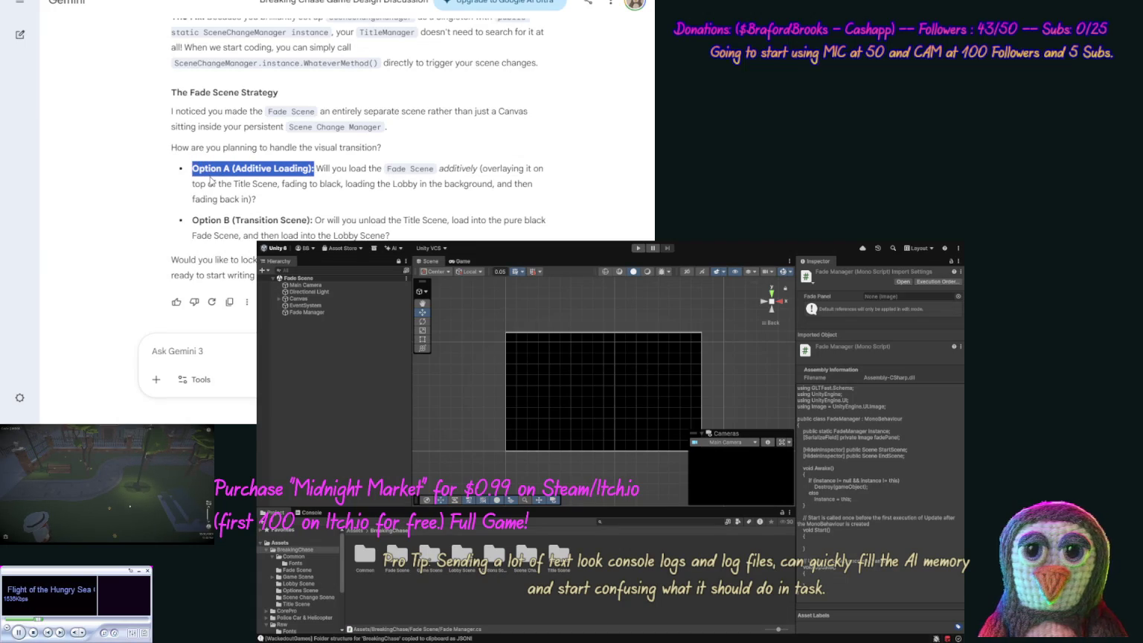
left_click(153, 350)
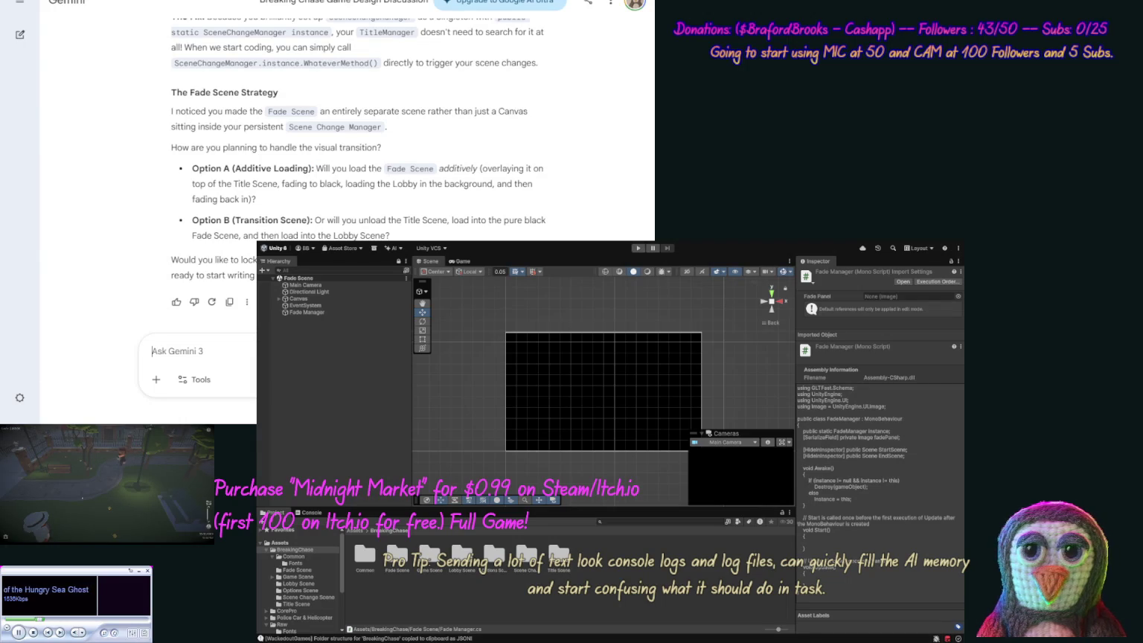
Reply choosing Option A additive loading and asking for static SceneChangeManager functions, then send it.
type("We will be doing ")
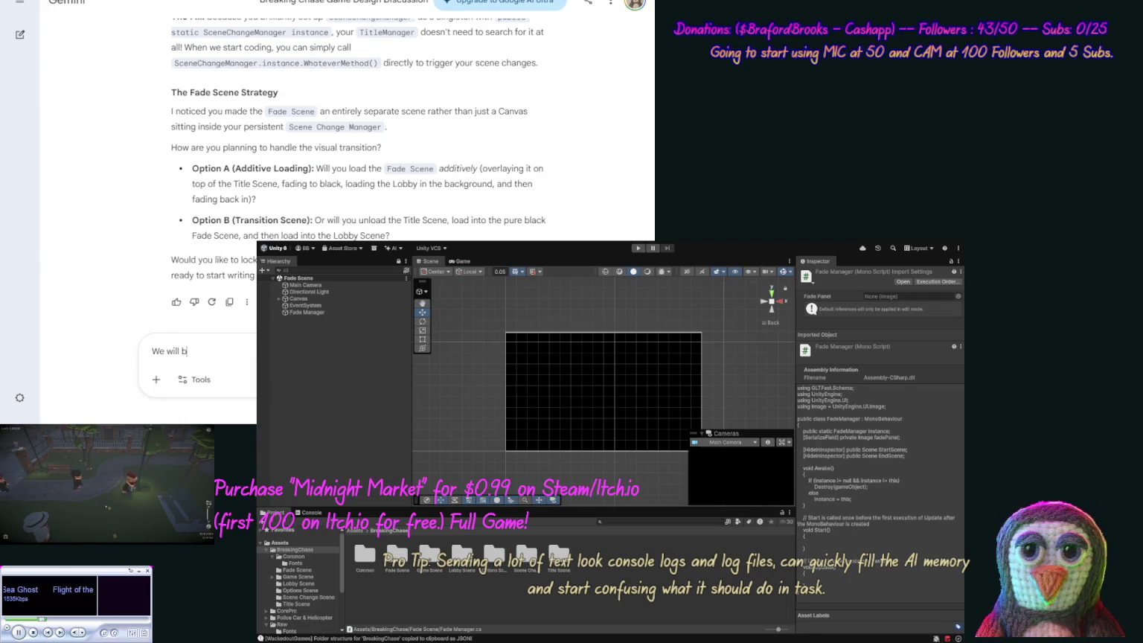
type("\"Option A")
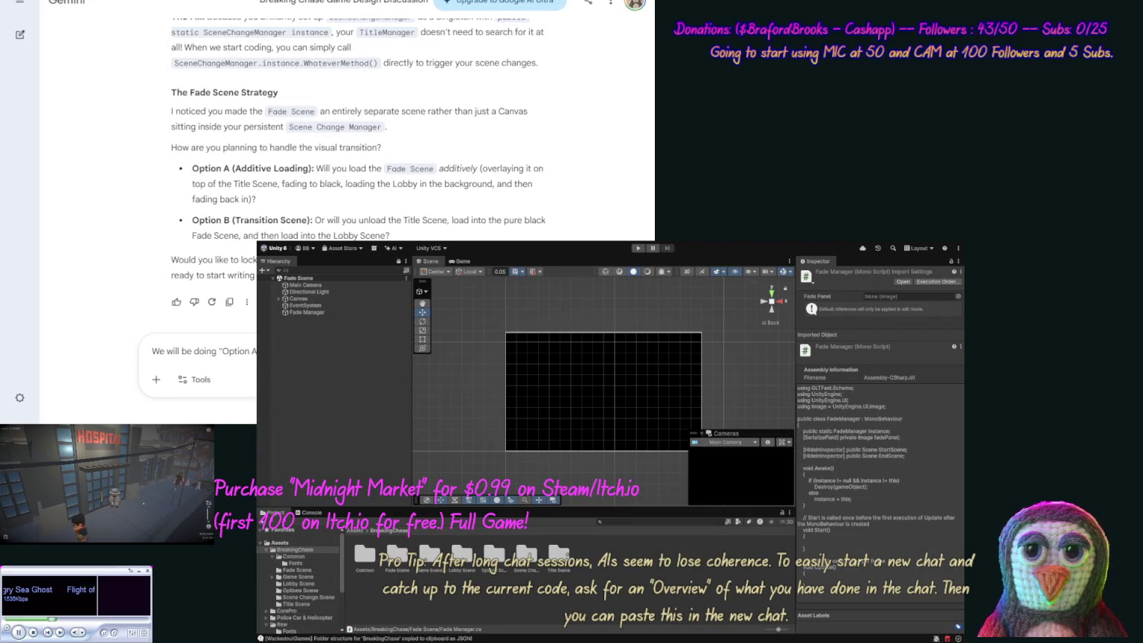
type("next scene")
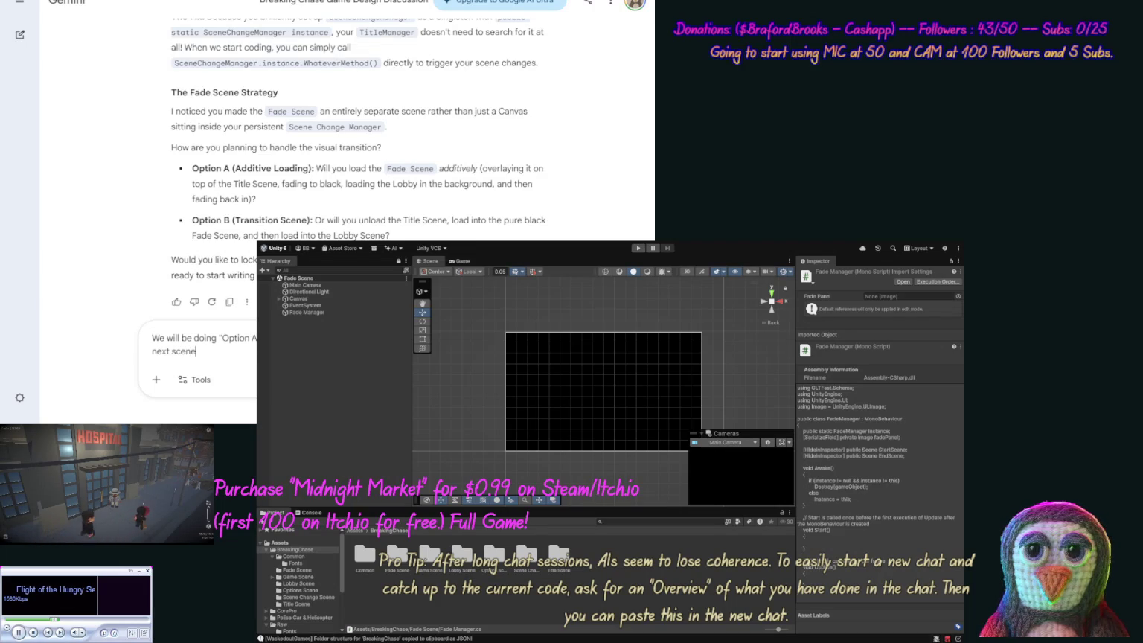
type(" then fade")
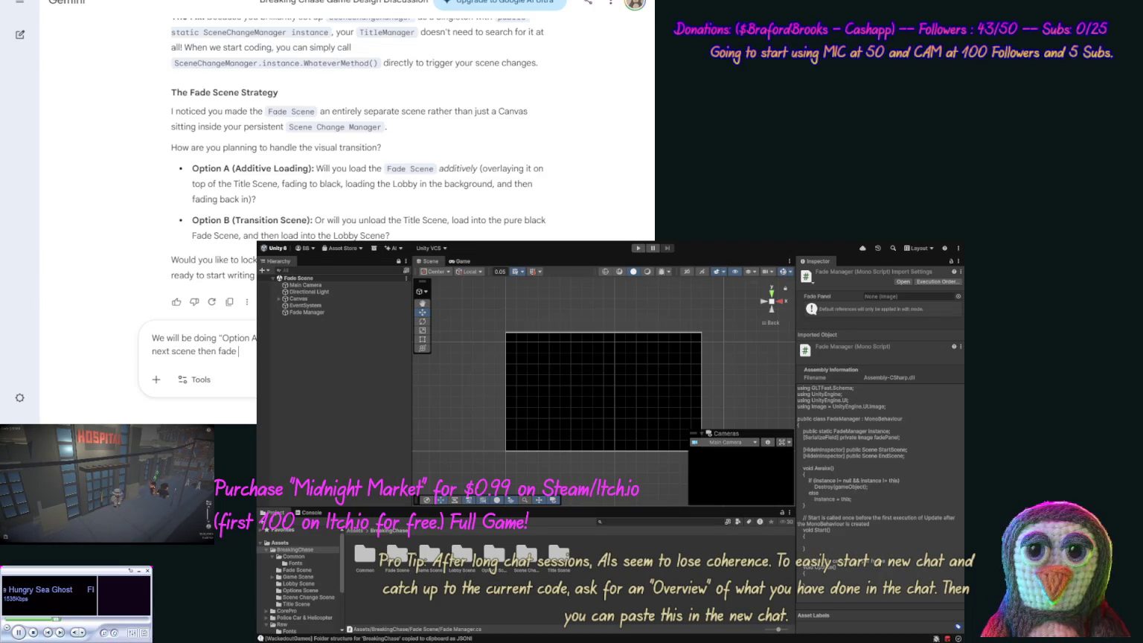
type(" out")
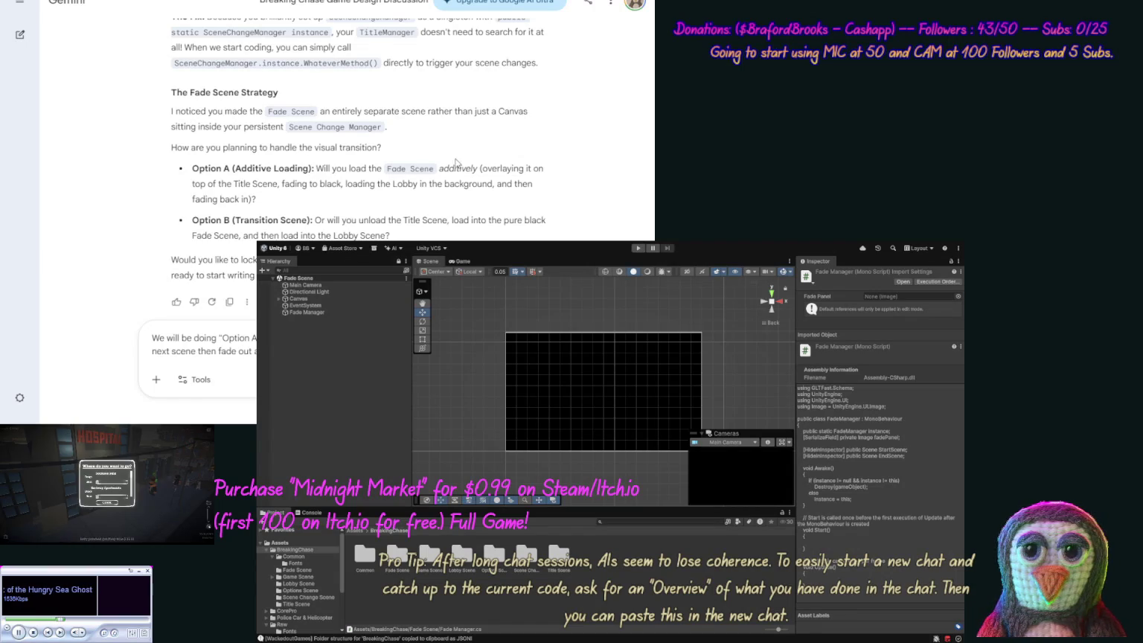
left_click_drag(329, 32, 171, 32)
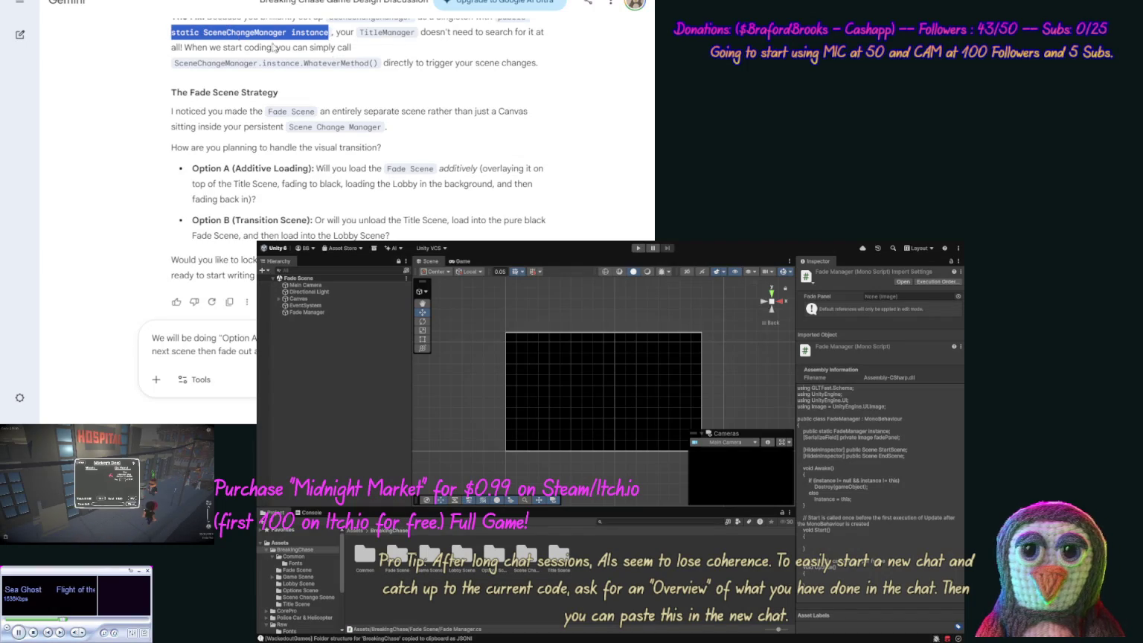
left_click_drag(303, 63, 174, 63)
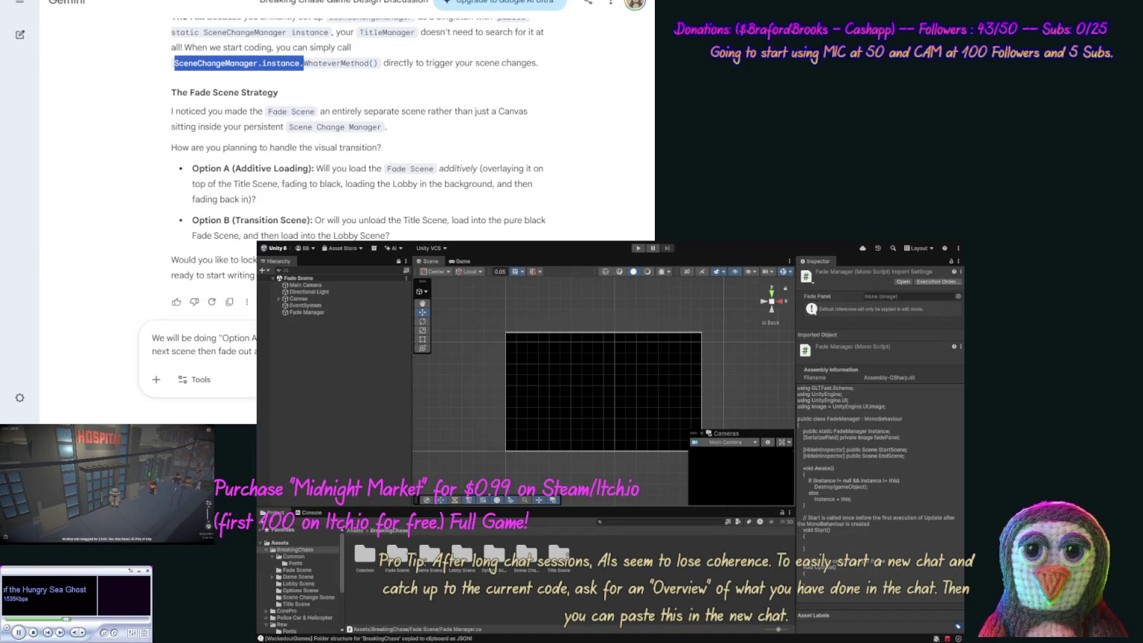
left_click(328, 237)
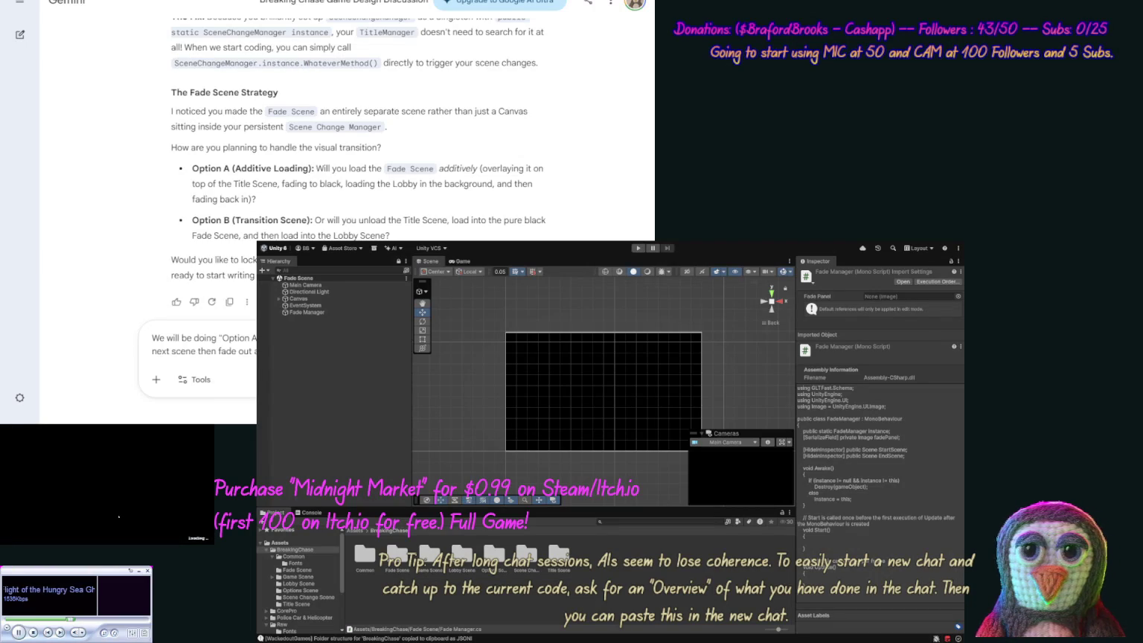
type("this, but ")
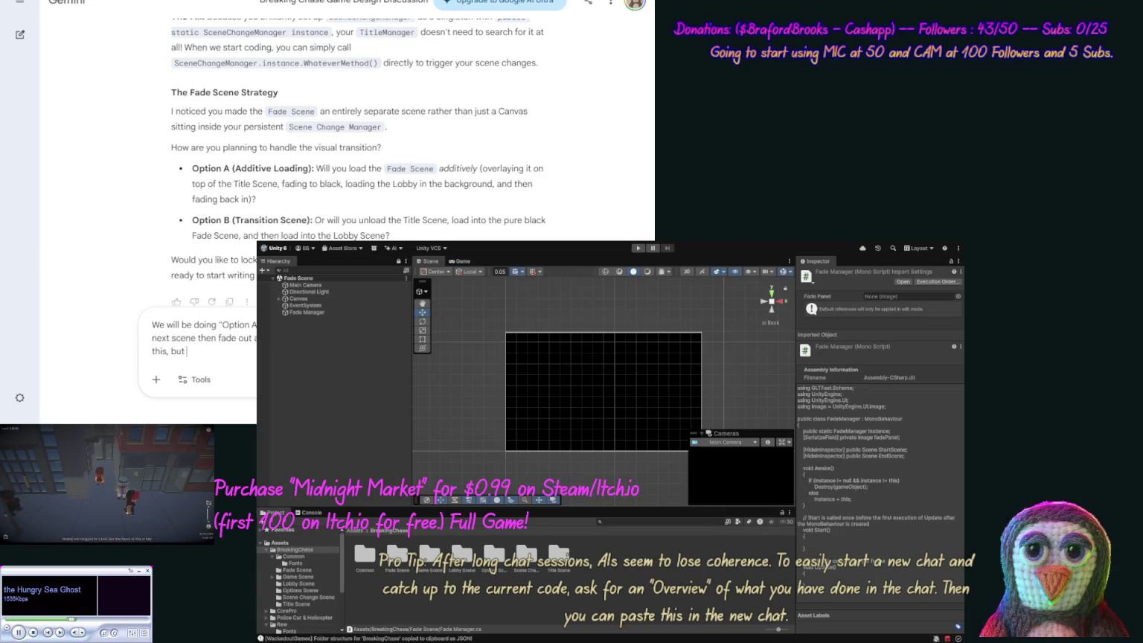
type("must ensure to")
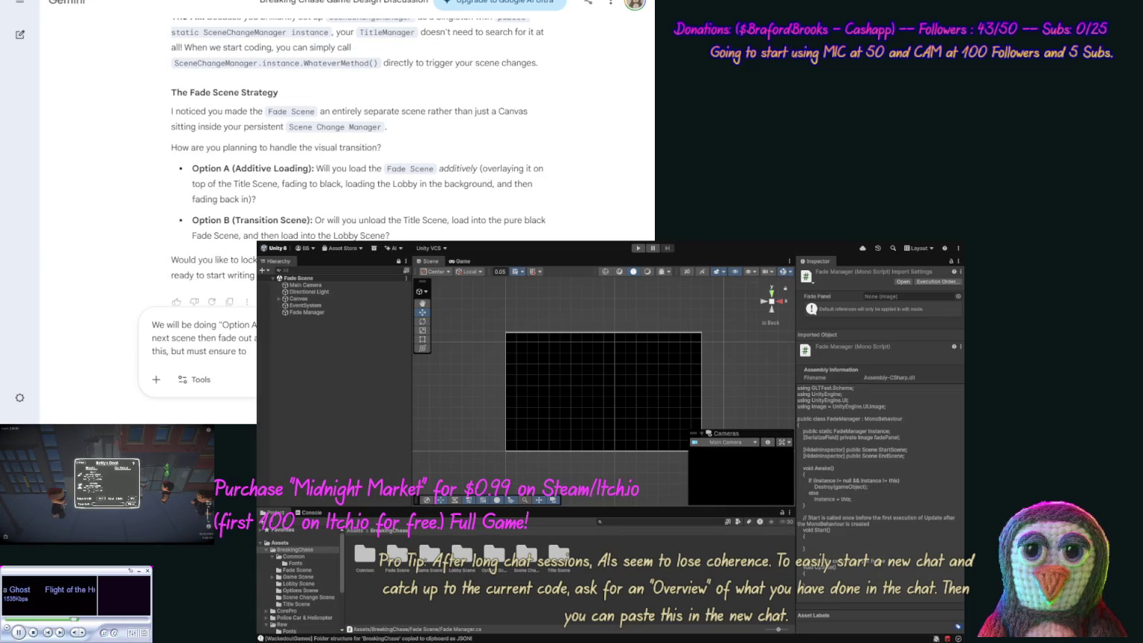
type(" ke")
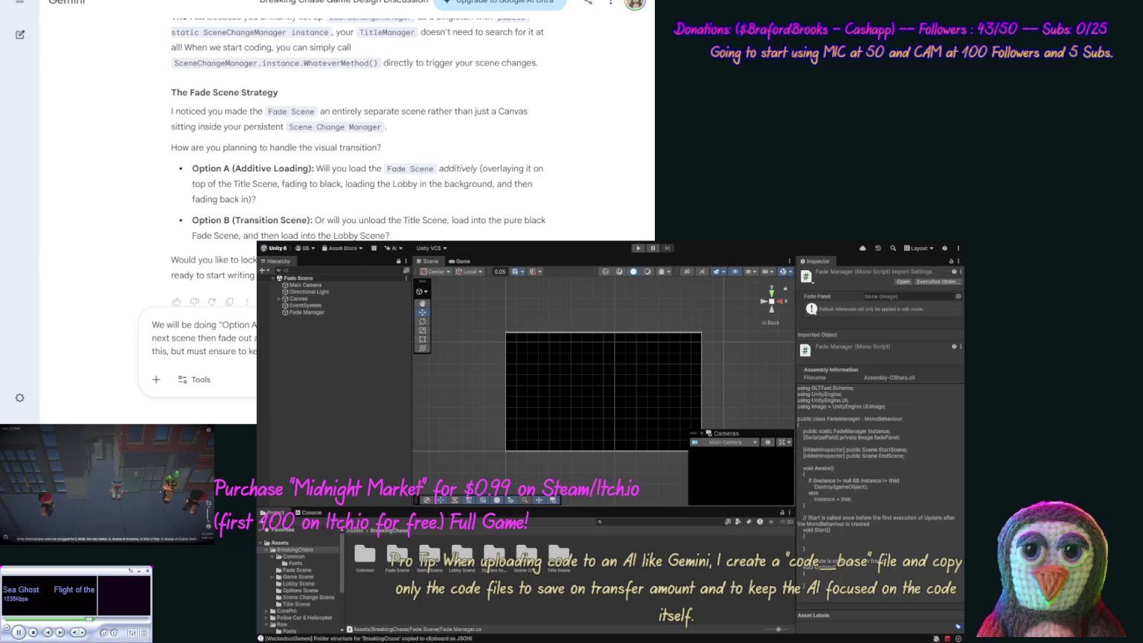
type("Scen")
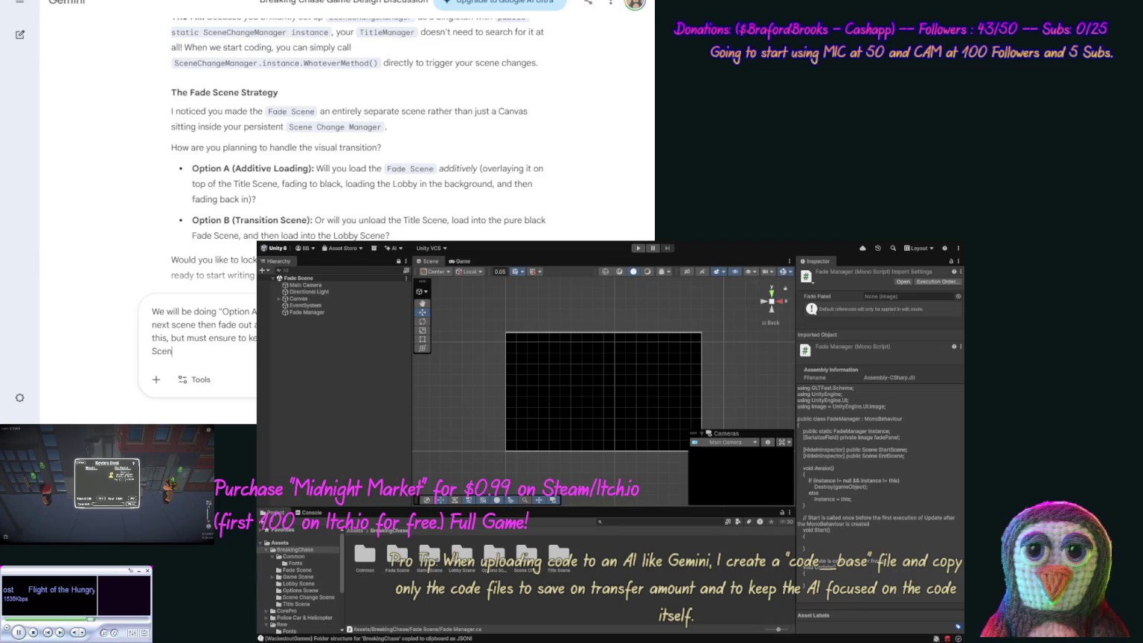
type("es func")
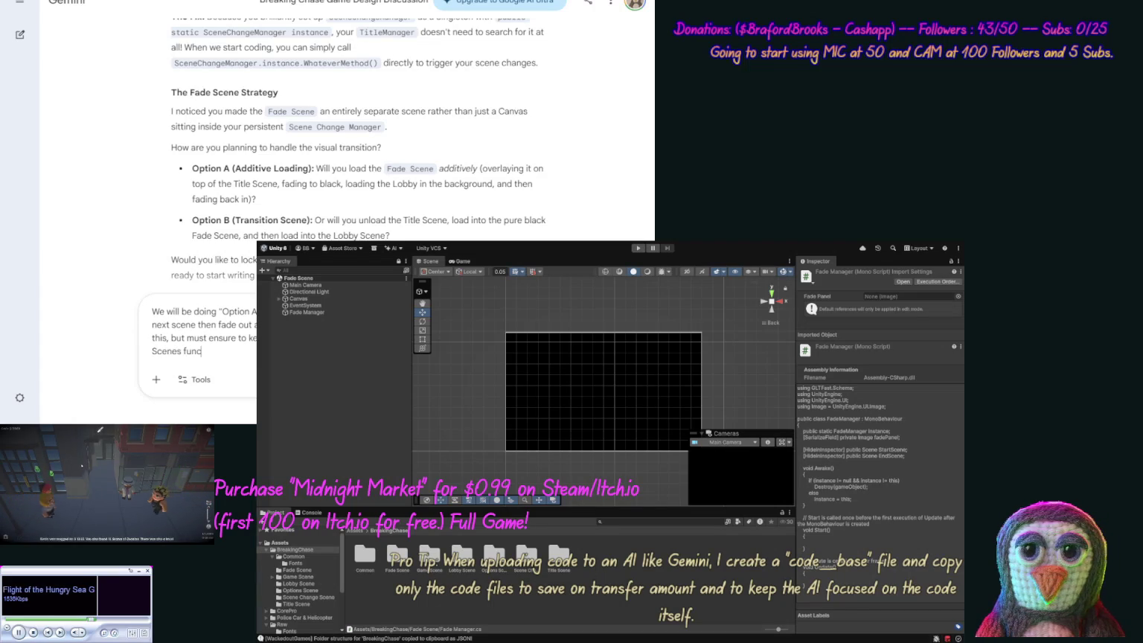
type("tions by comp")
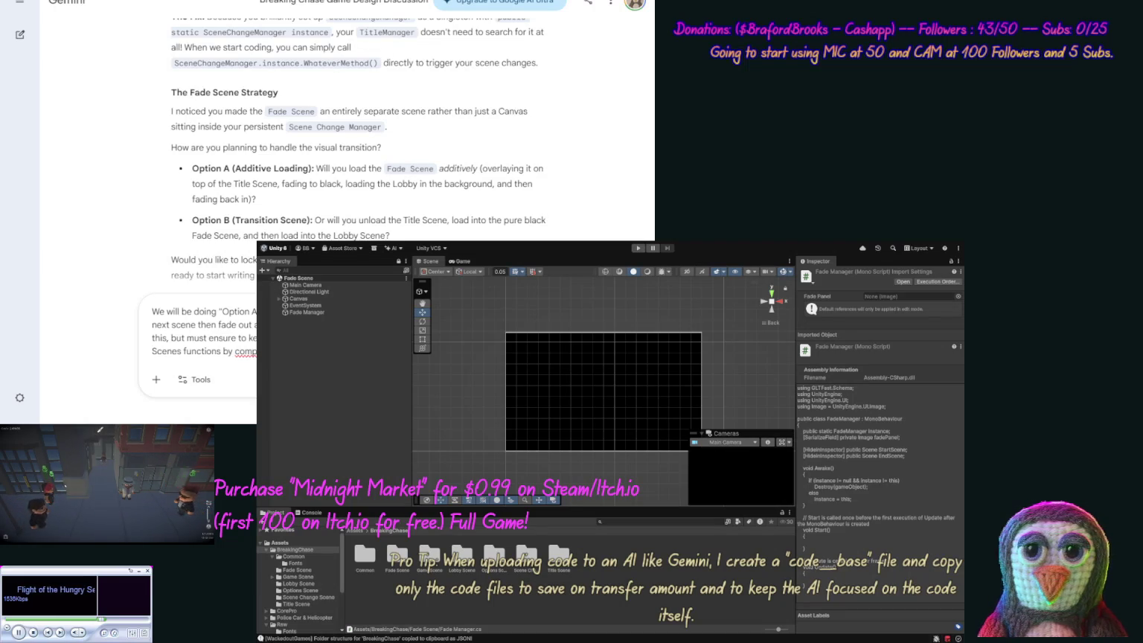
type("scene cha")
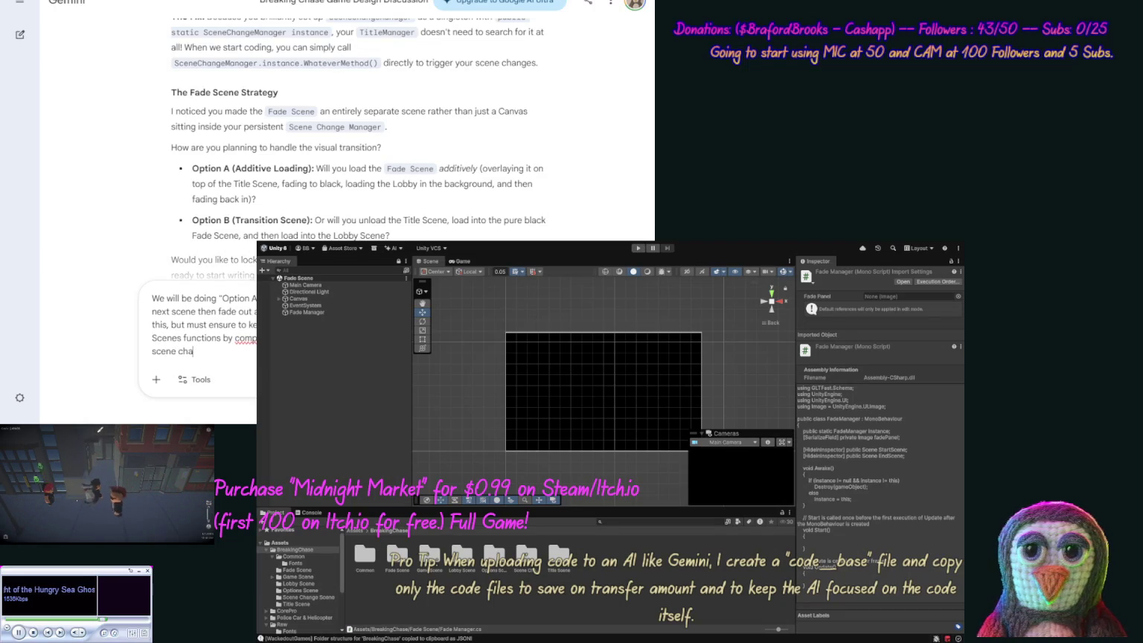
type("nge app e")
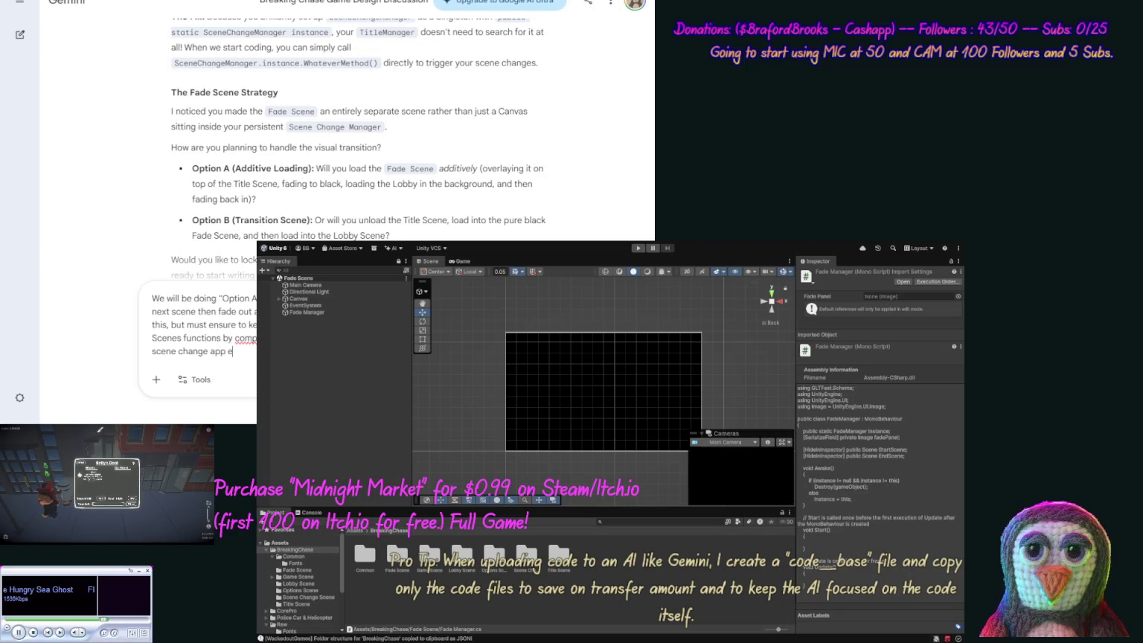
type("xit.")
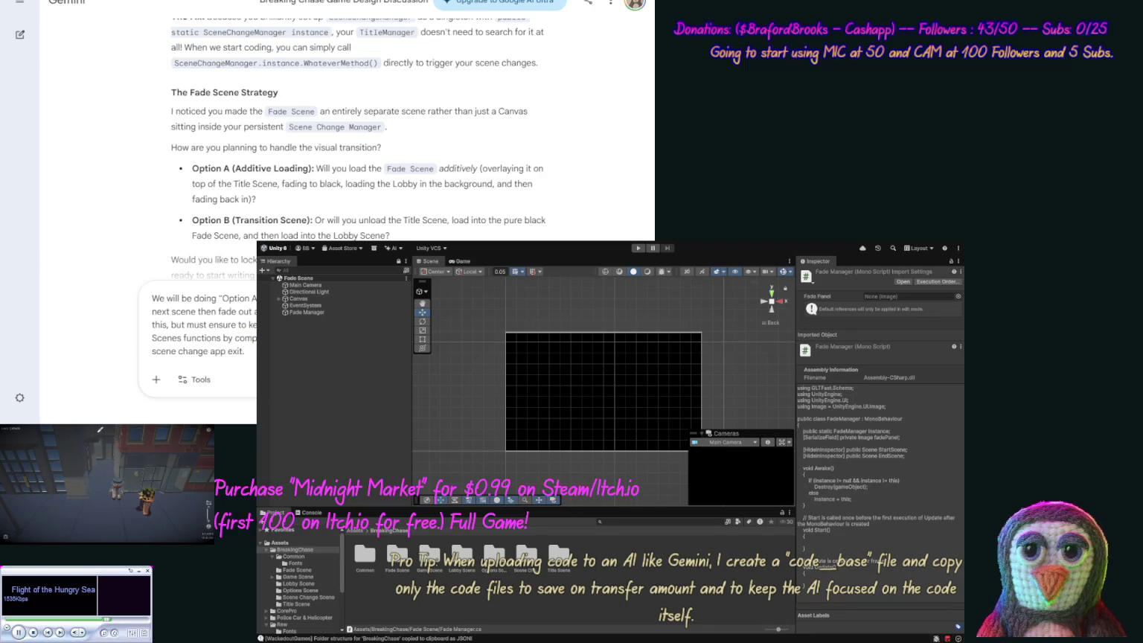
key("Return")
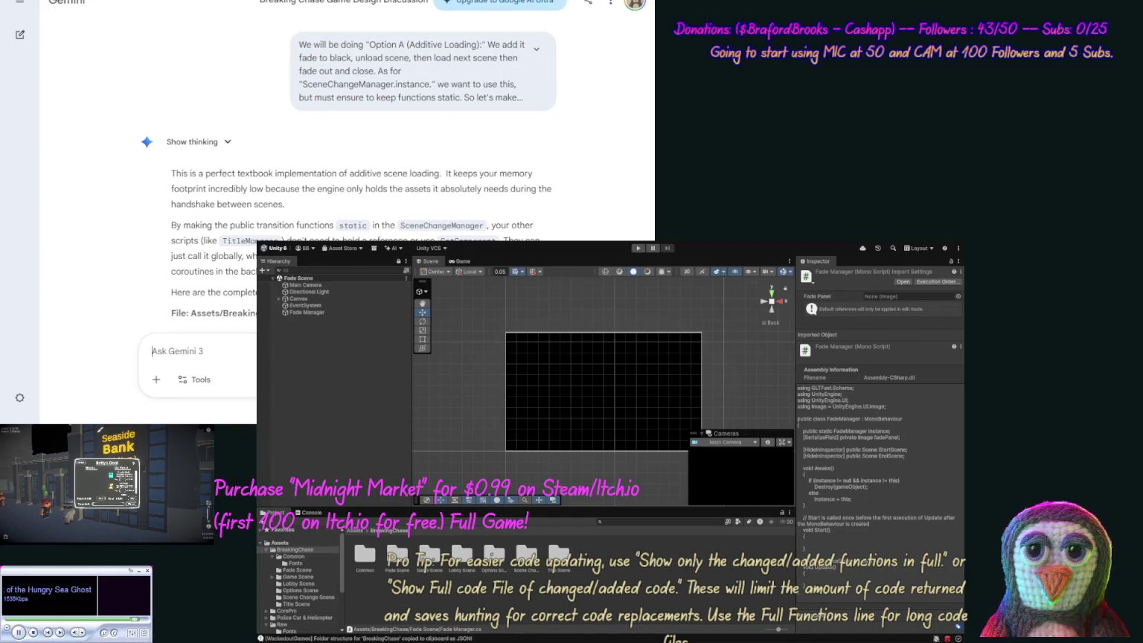
Scroll Gemini's answer to the complete updated Scene Change Manager.cs code.
scroll(148, 211, "down", 2)
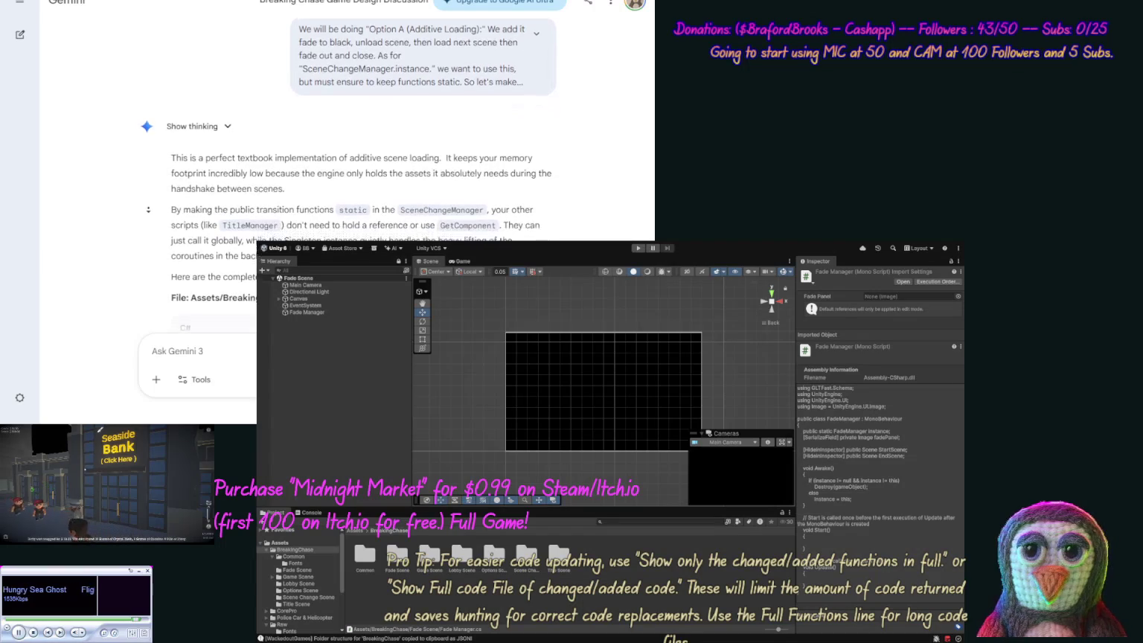
scroll(147, 211, "down", 3)
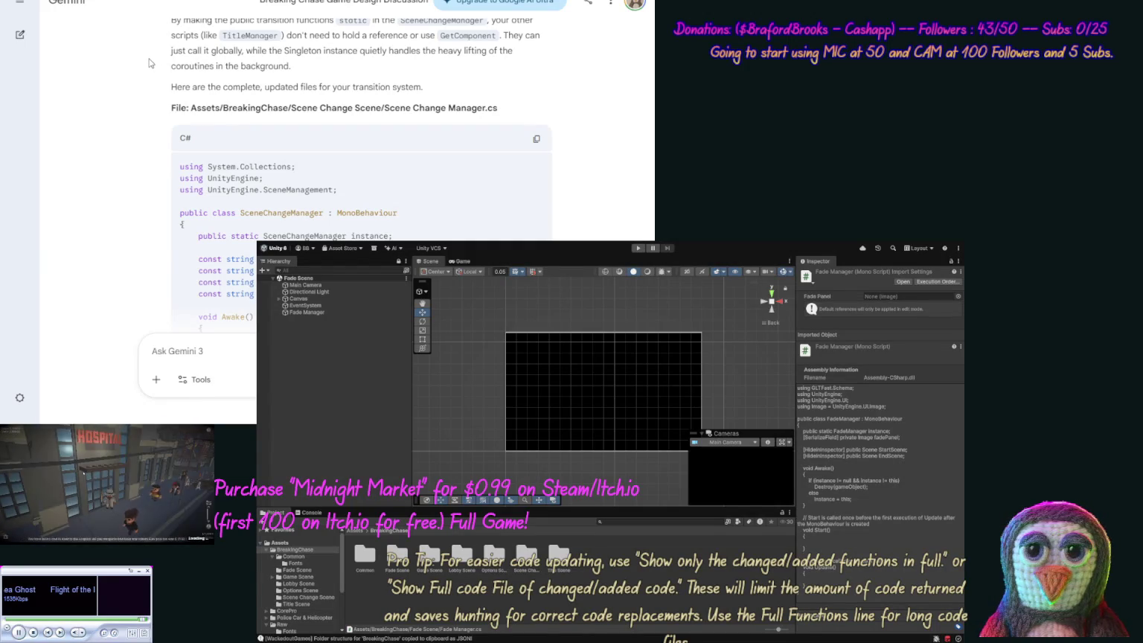
Copy the Scene Change Manager.cs, Fade Manager.cs and Title Manager.cs code blocks, then scroll to the end.
left_click(538, 139)
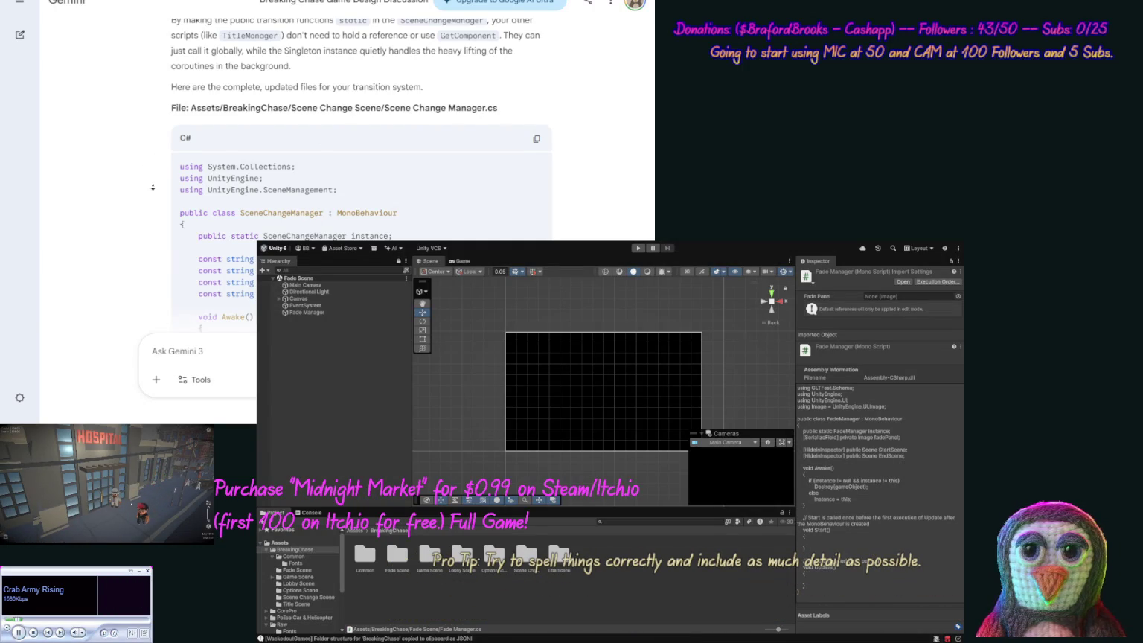
middle_click(151, 212)
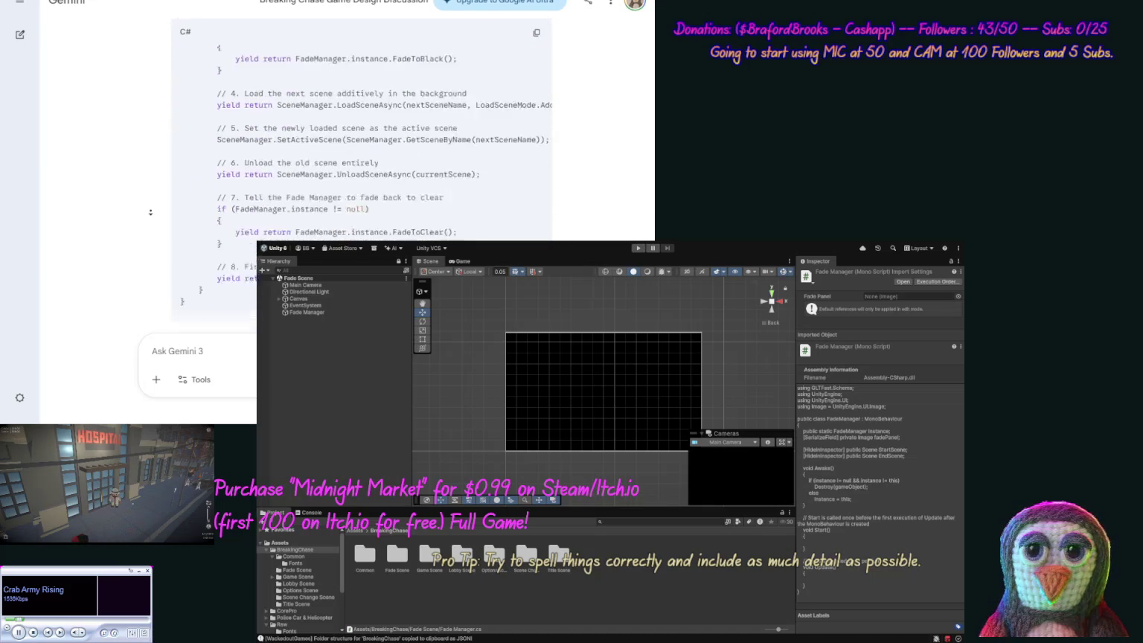
left_click(159, 213)
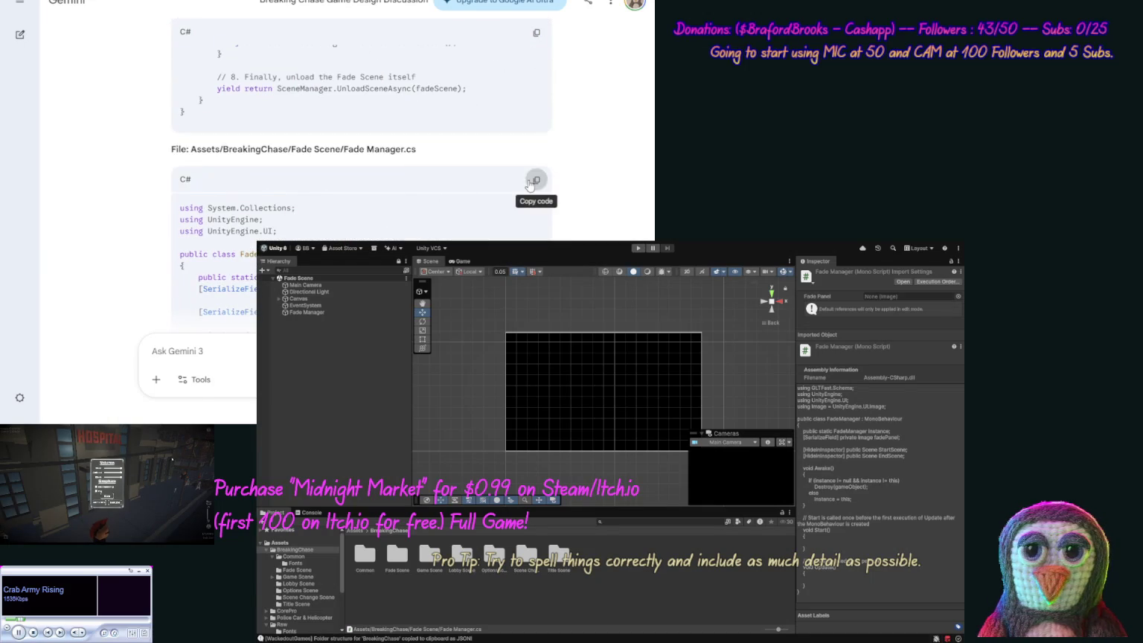
left_click(536, 180)
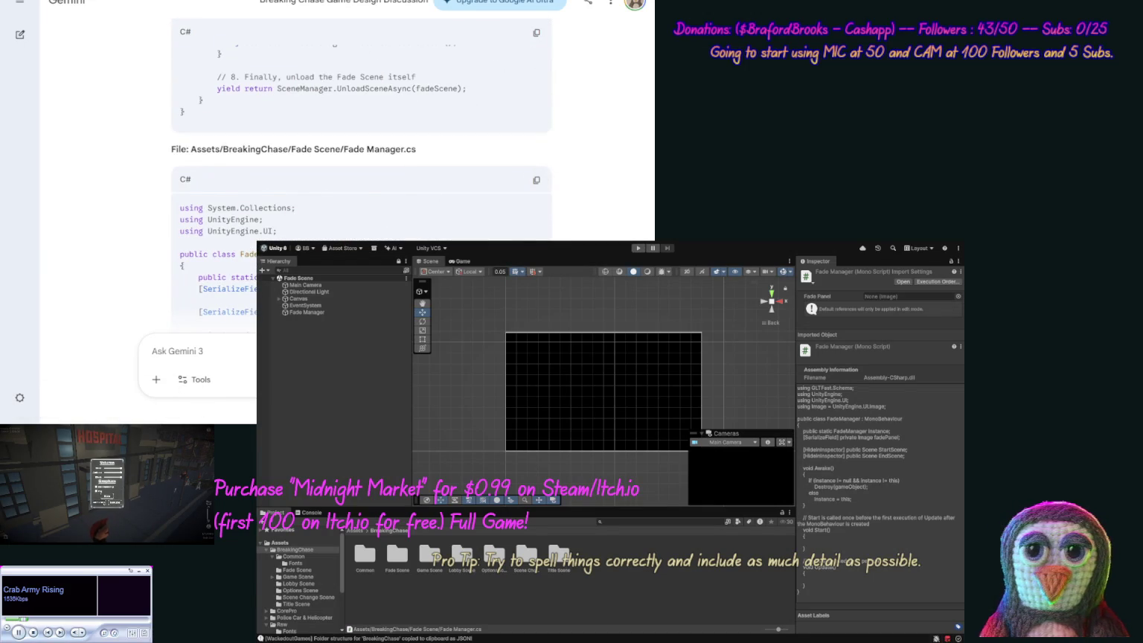
middle_click(132, 216)
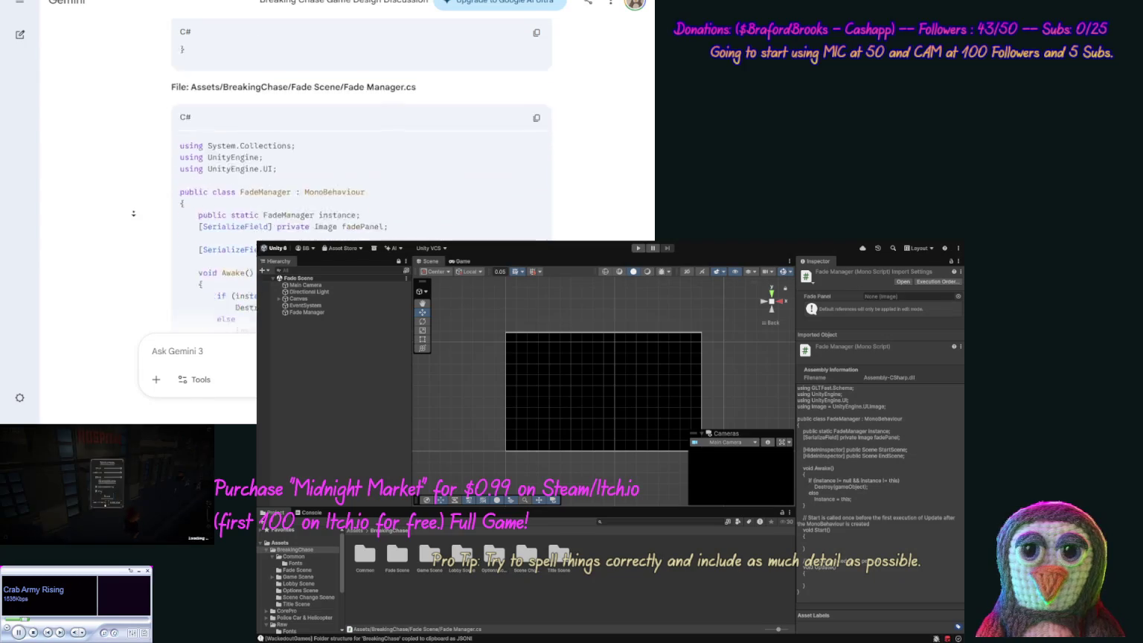
scroll(132, 219, "down", 10)
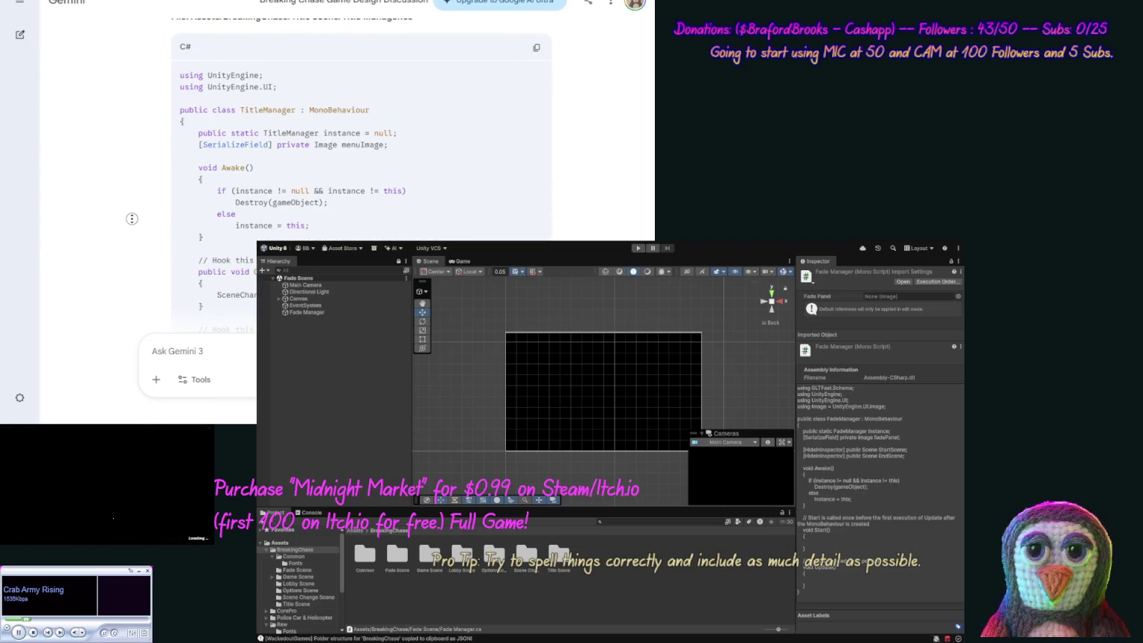
left_click(537, 87)
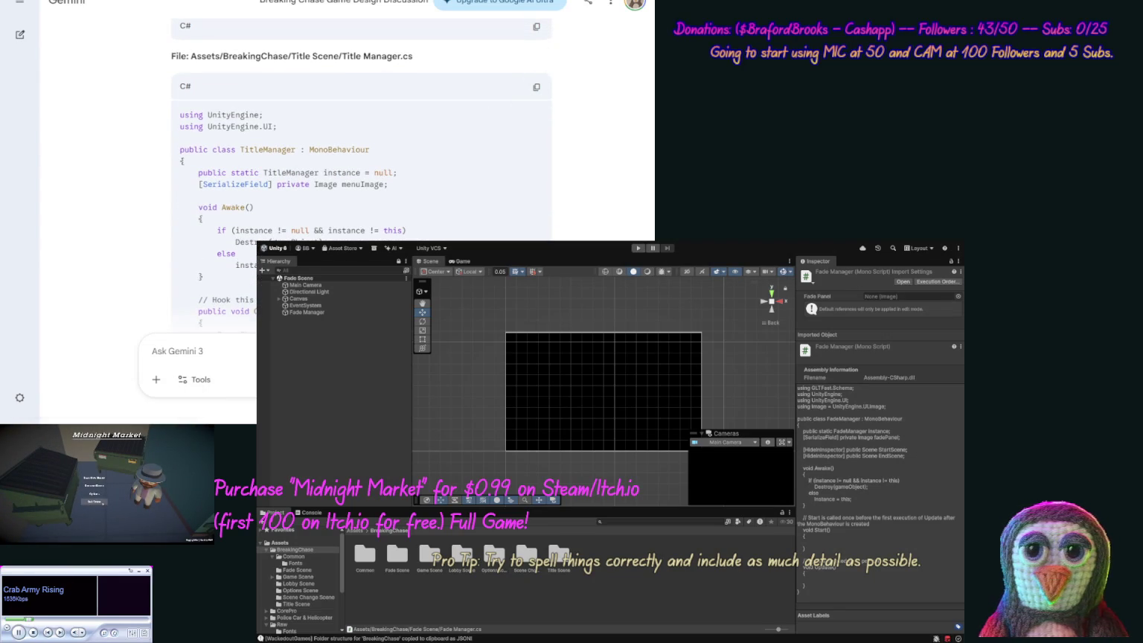
scroll(154, 140, "down", 15)
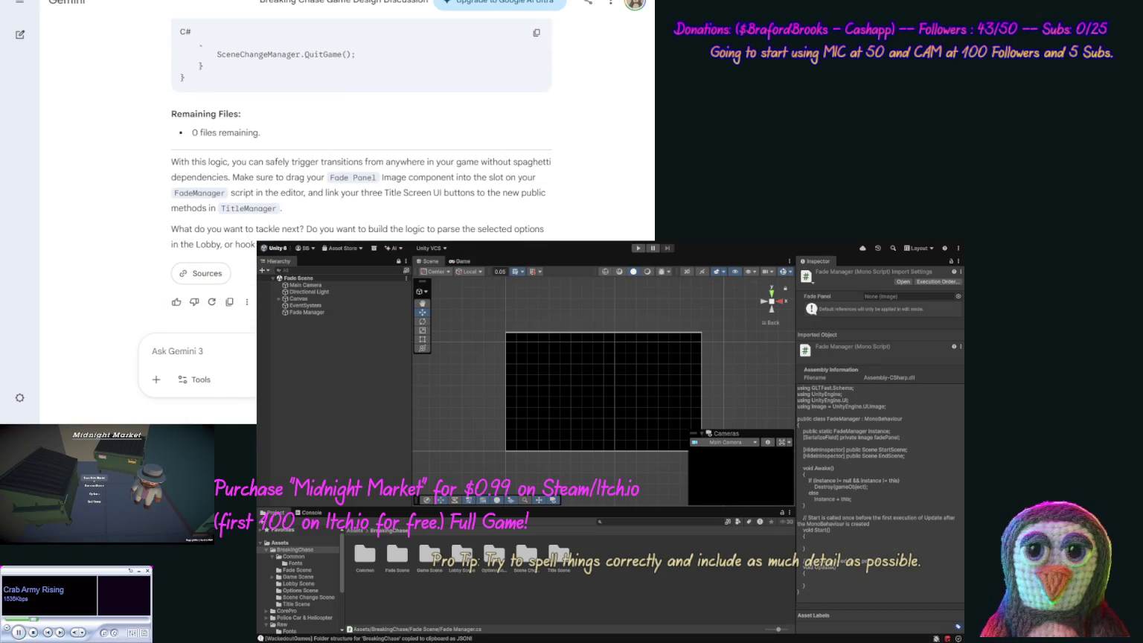
Ask Gemini to fade the title light up to bright red and down again, with a flash-speed property.
type("We also ")
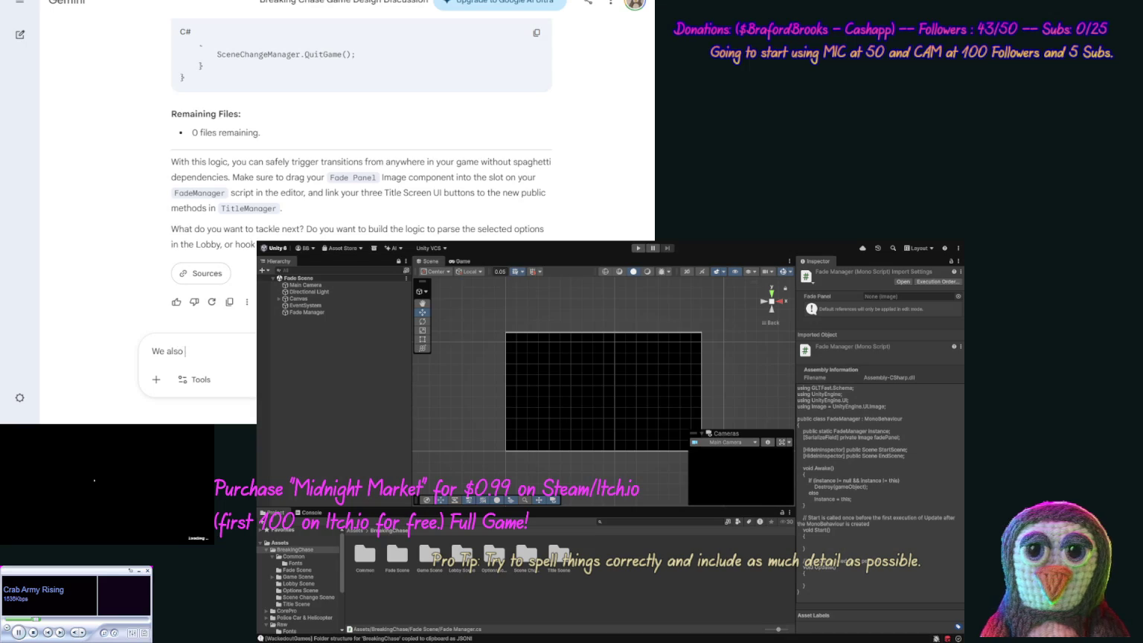
type("want to take our")
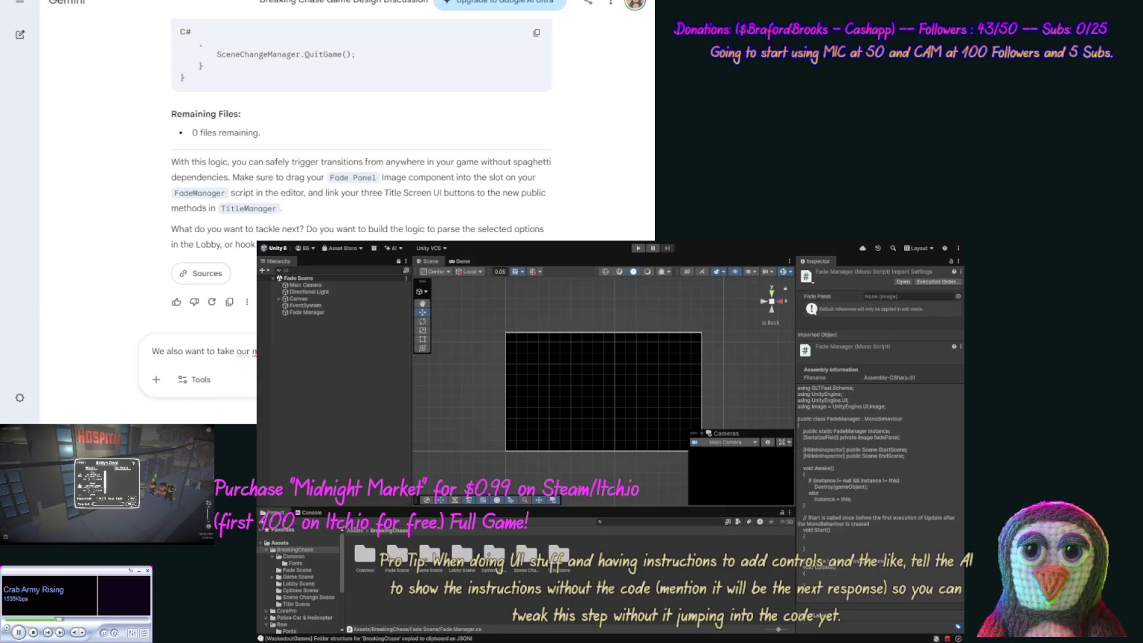
type("almost bright red")
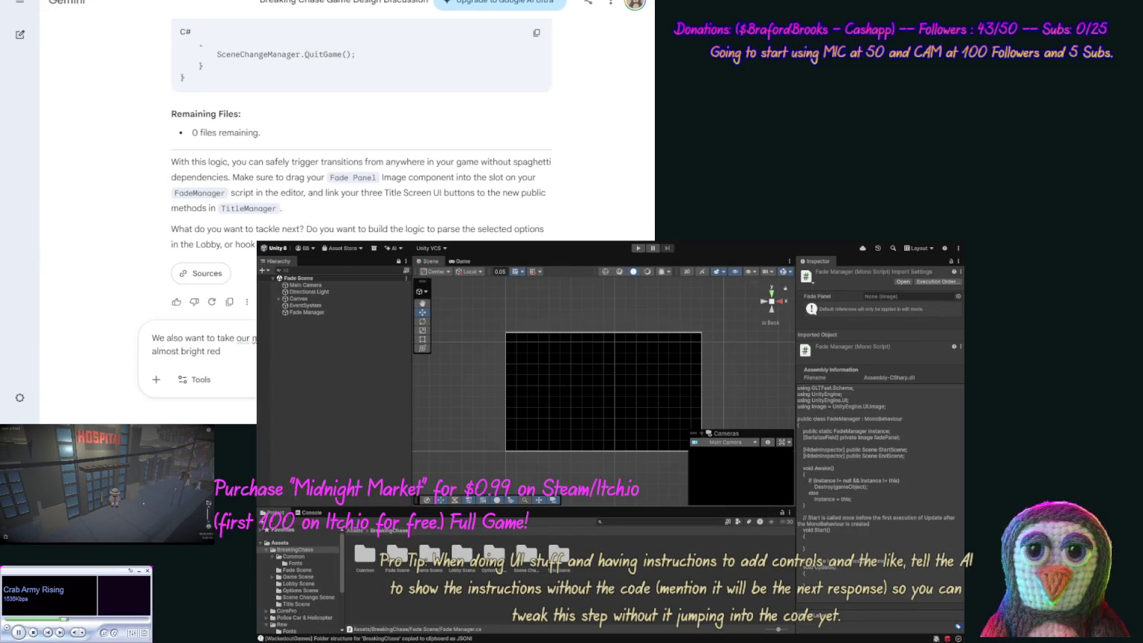
type("he nfad")
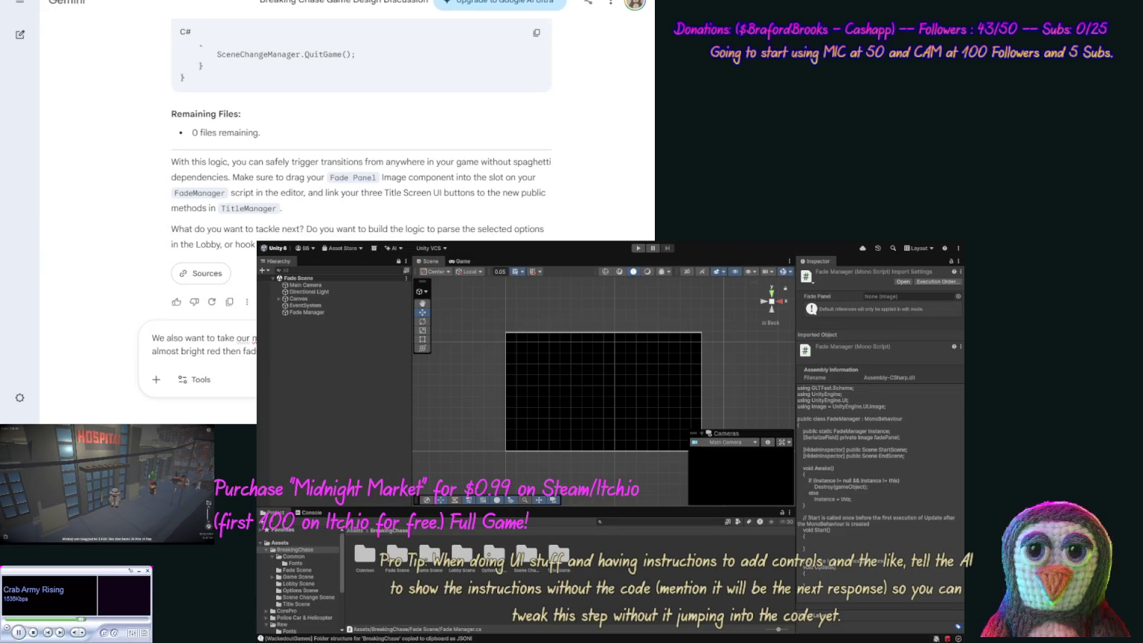
type("and ")
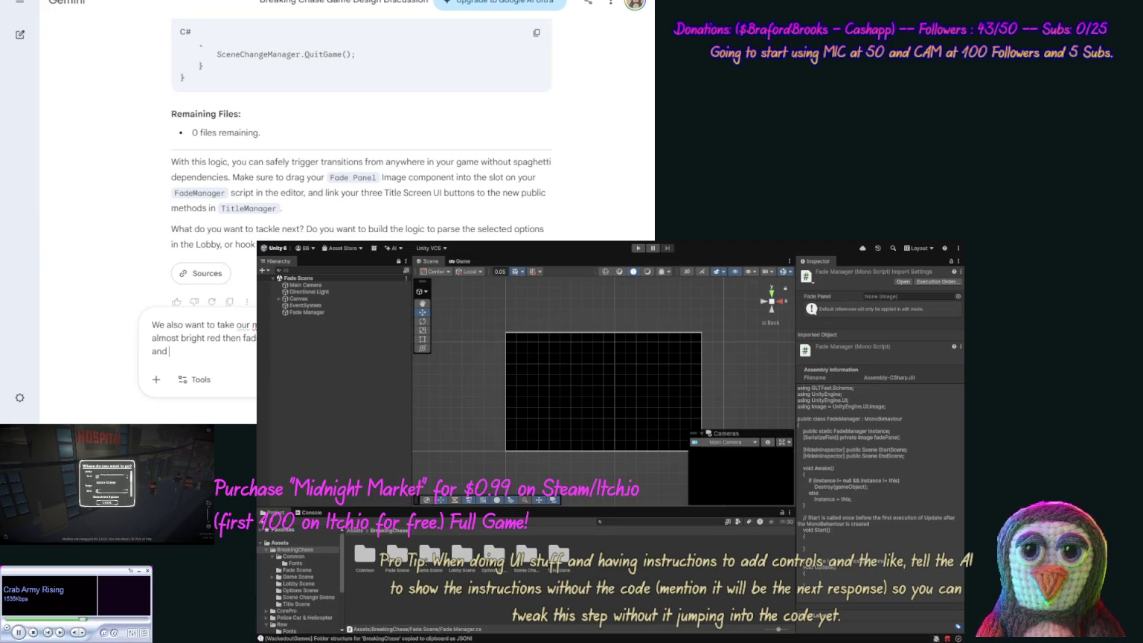
type("down ag")
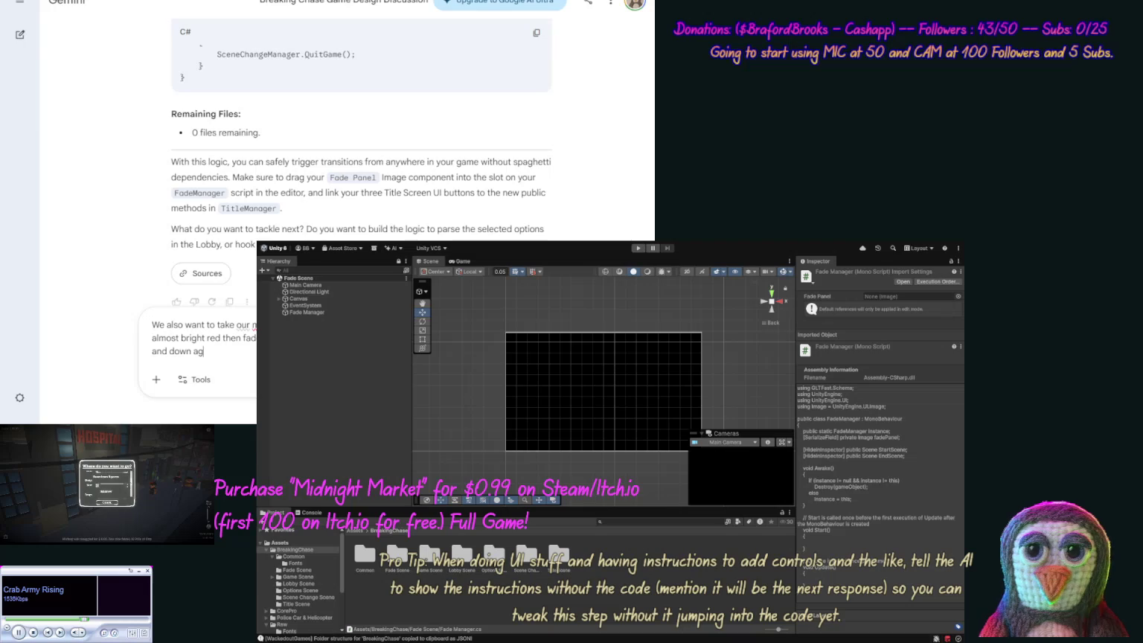
type("ain and switc")
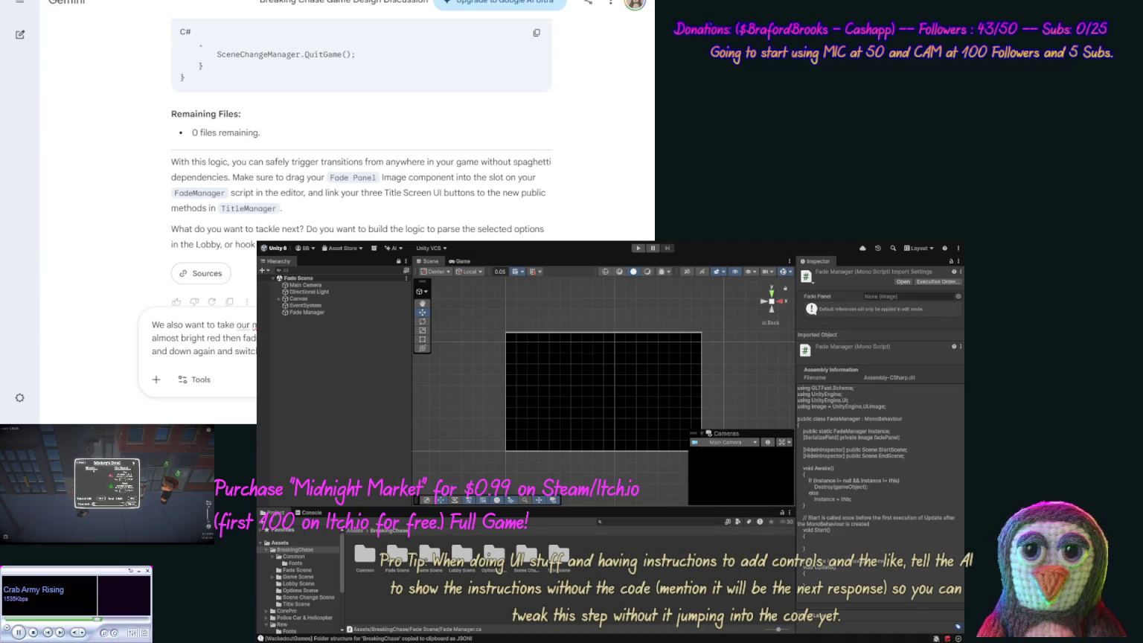
type("property")
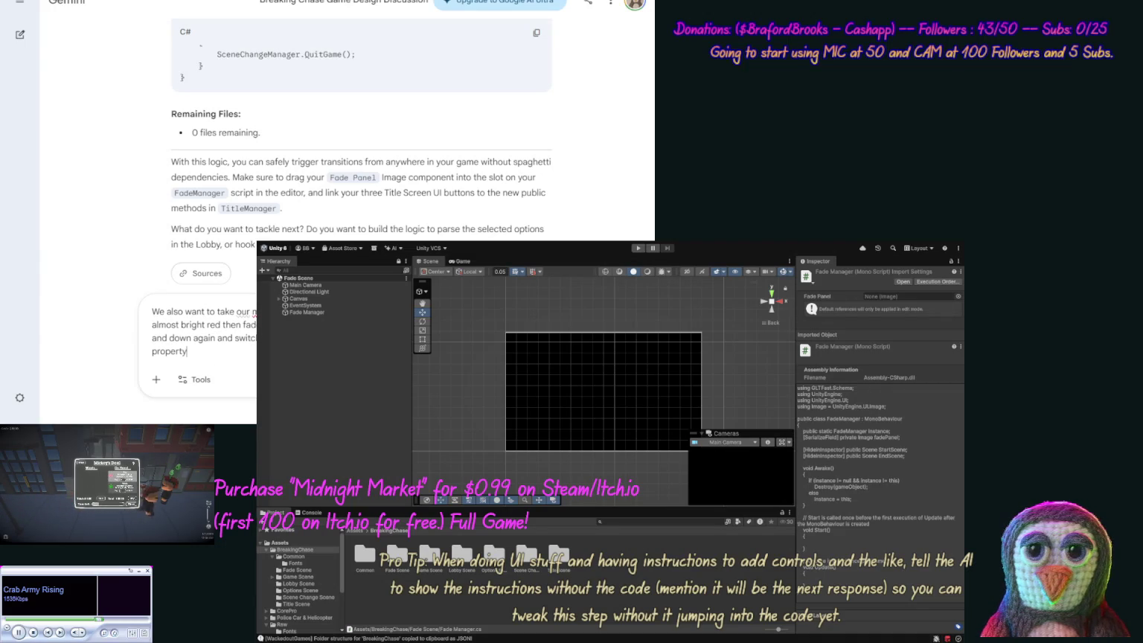
type(" at the top to con")
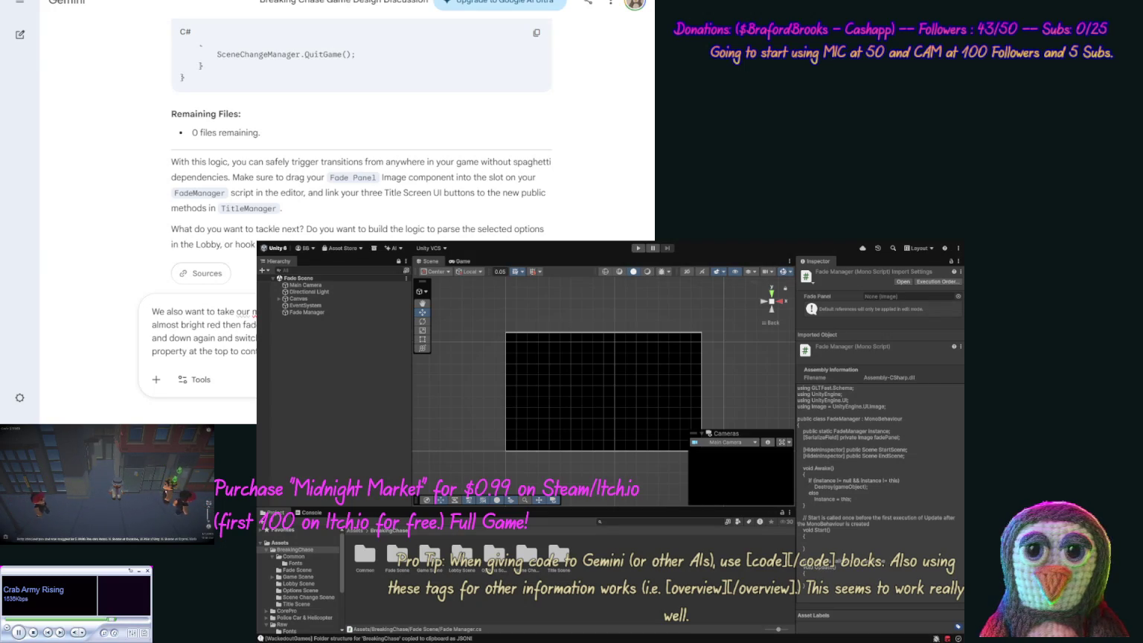
type("light fl")
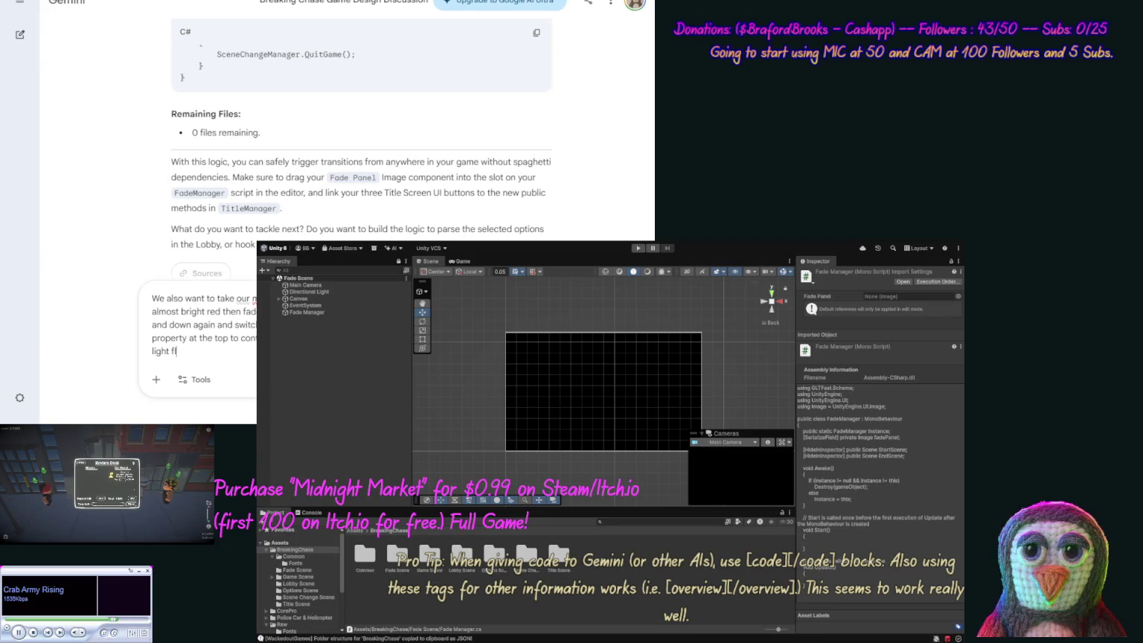
type("ashing")
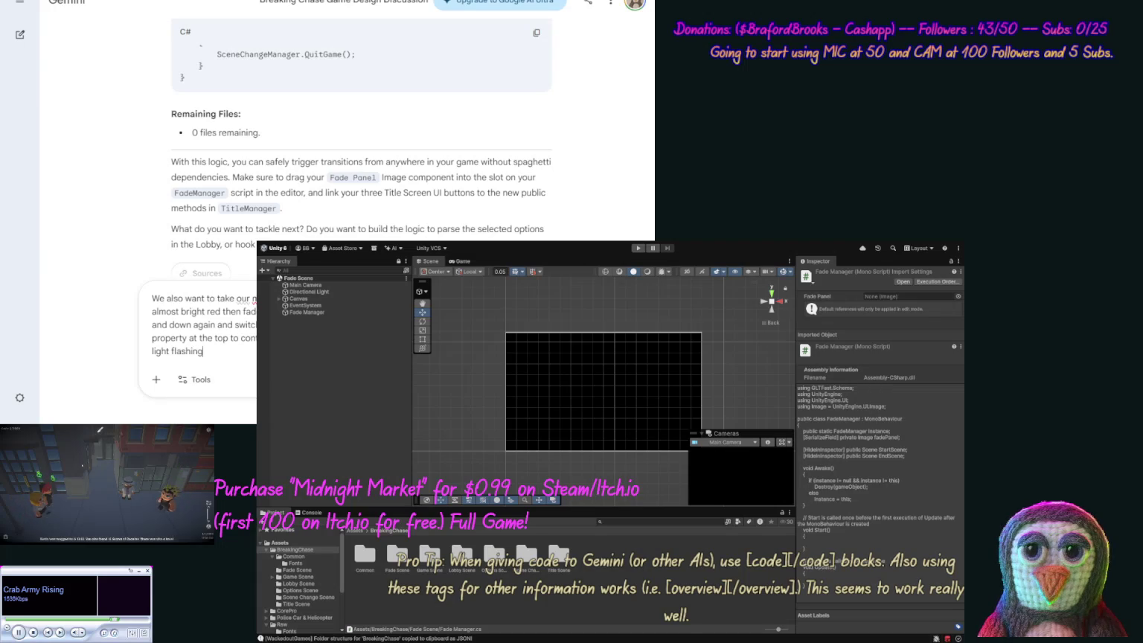
key("BackSpace")
key("BackSpace")
key("BackSpace")
type(".")
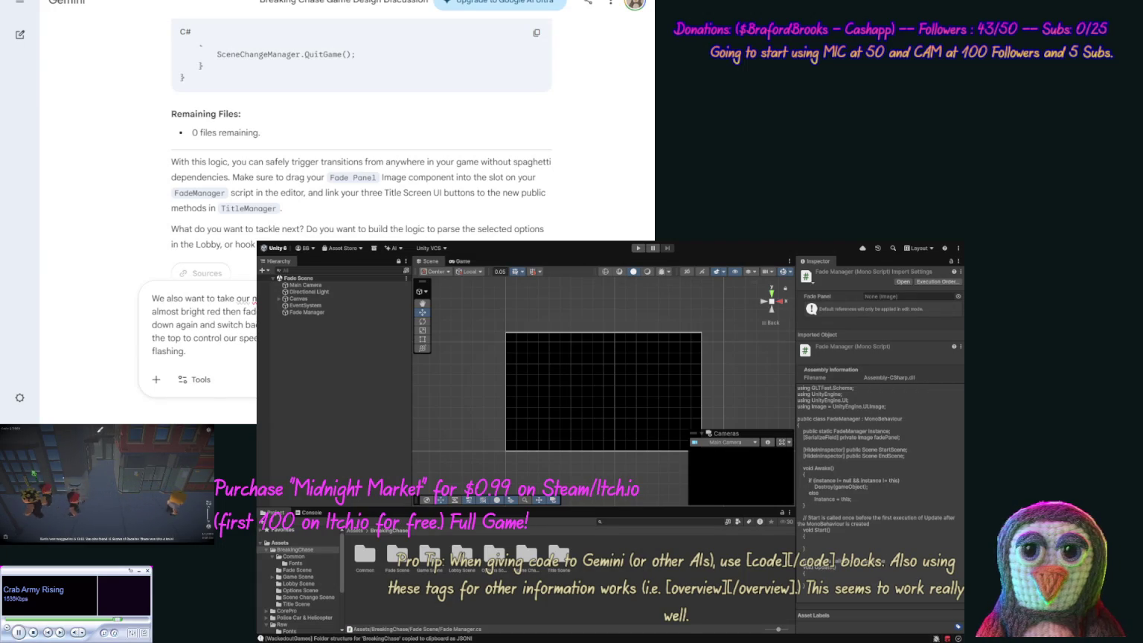
type("ing")
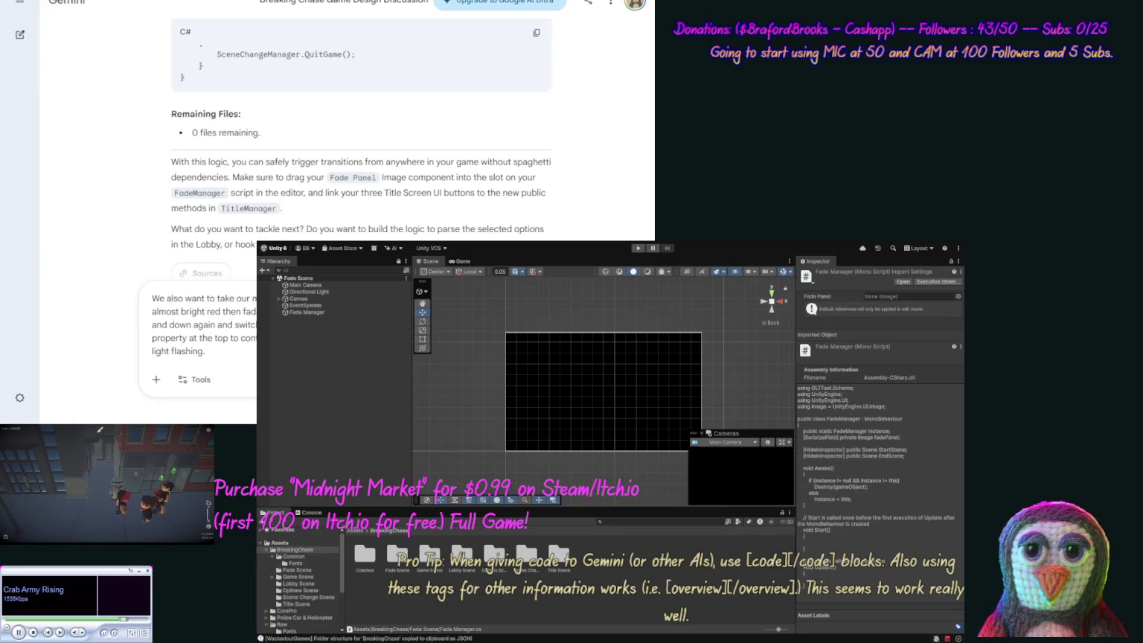
key("Return")
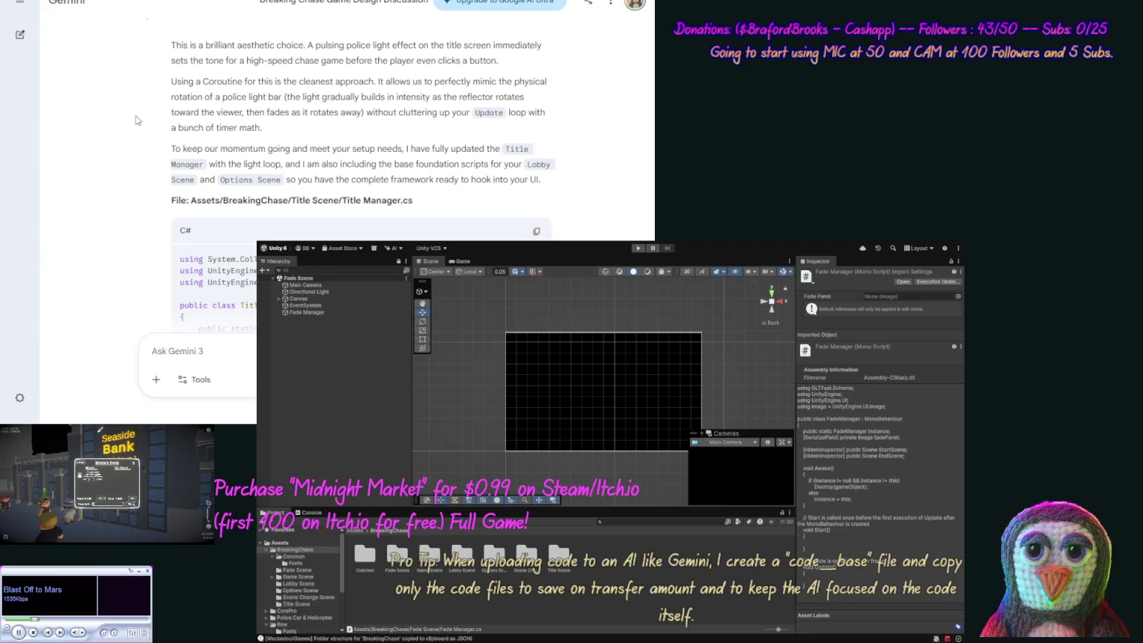
Copy Gemini's updated Title Manager.cs code and show the Title Scene folder's assets.
left_click(537, 232)
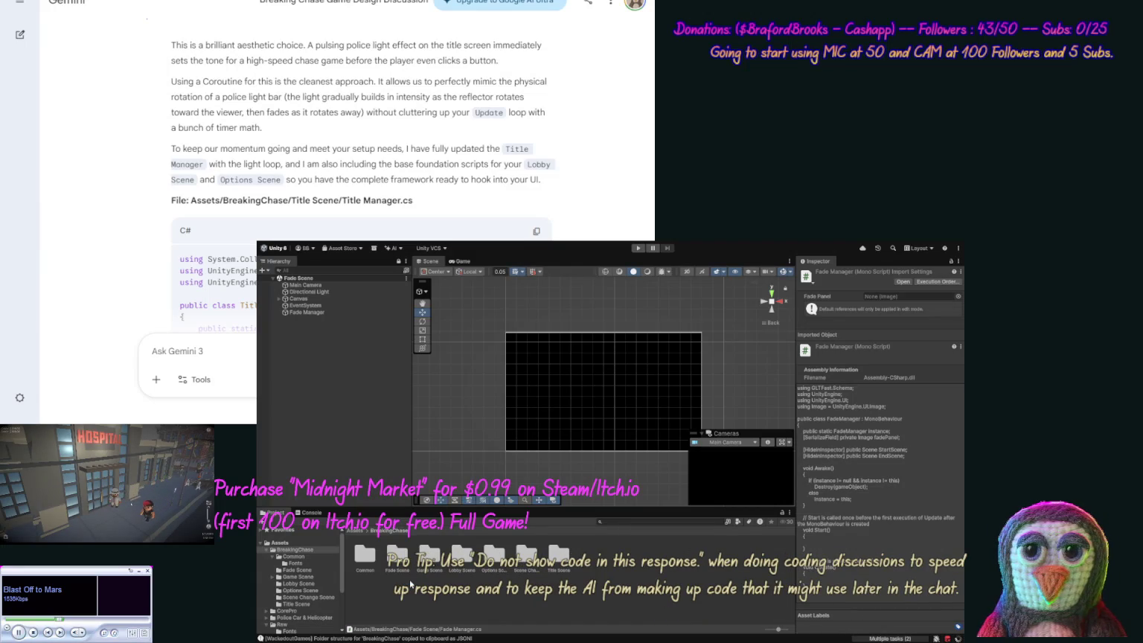
left_click(295, 604)
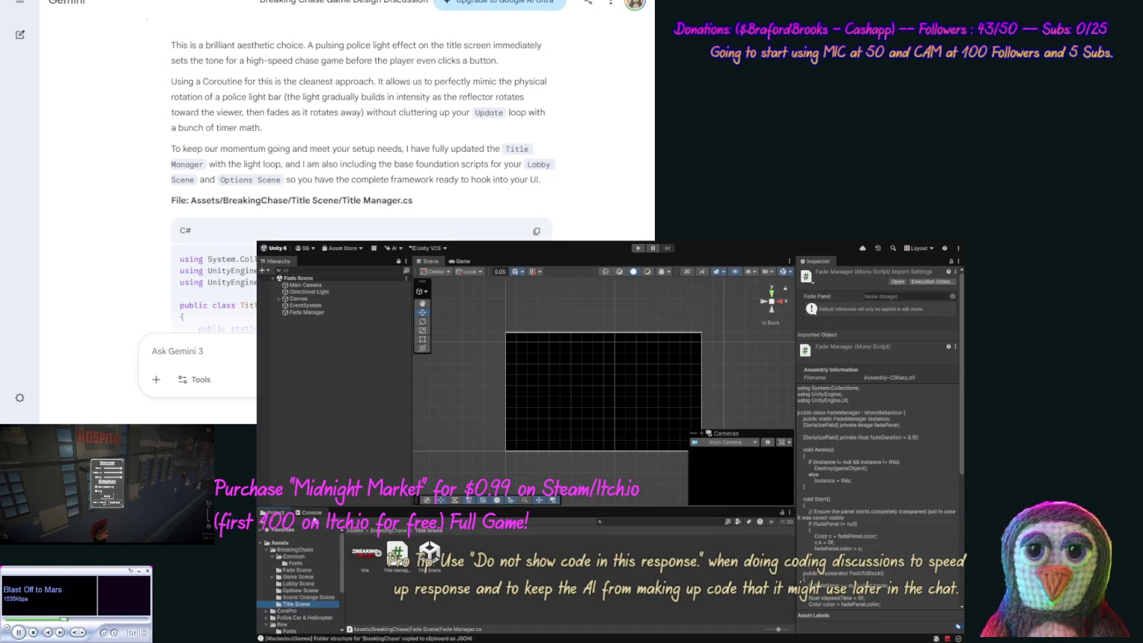
Clear the Console and open the Title Scene.
left_click(311, 513)
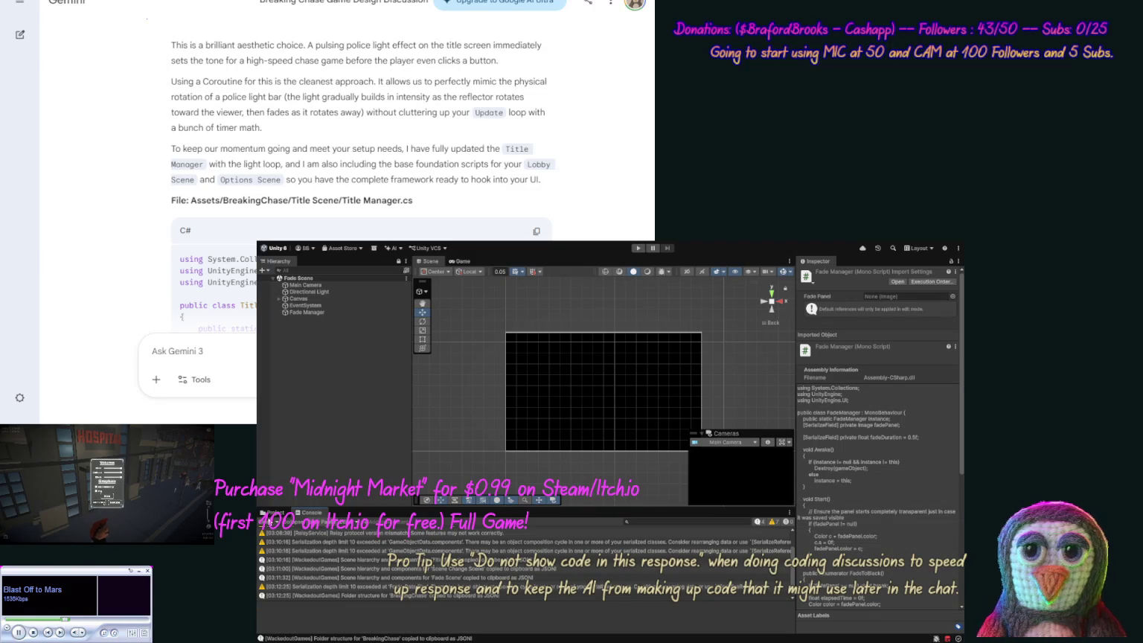
left_click(265, 524)
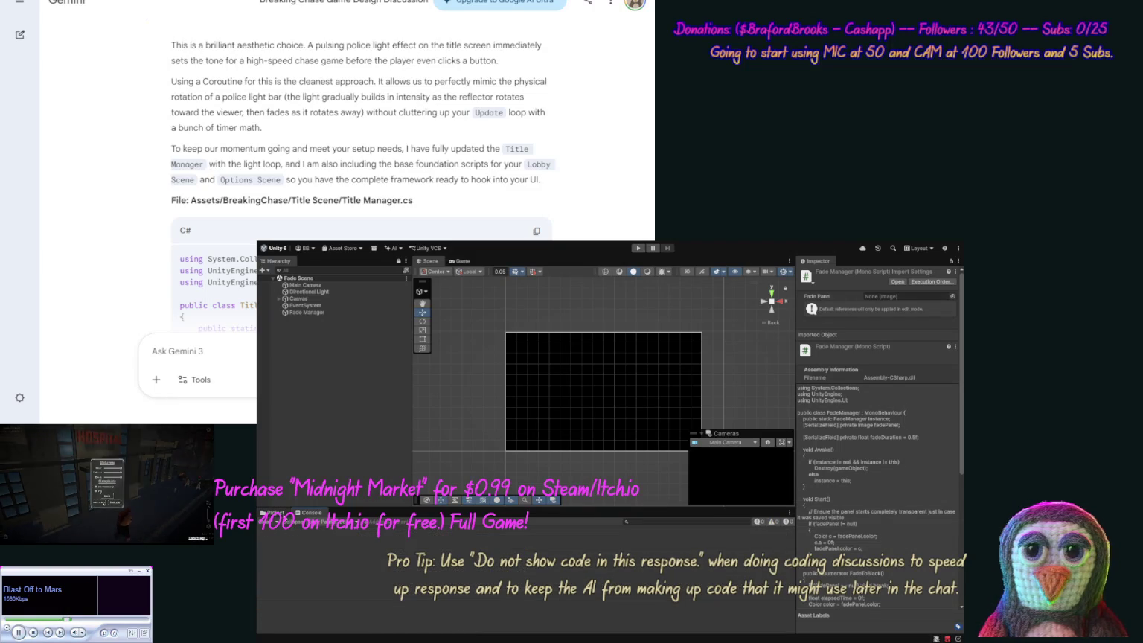
left_click(275, 513)
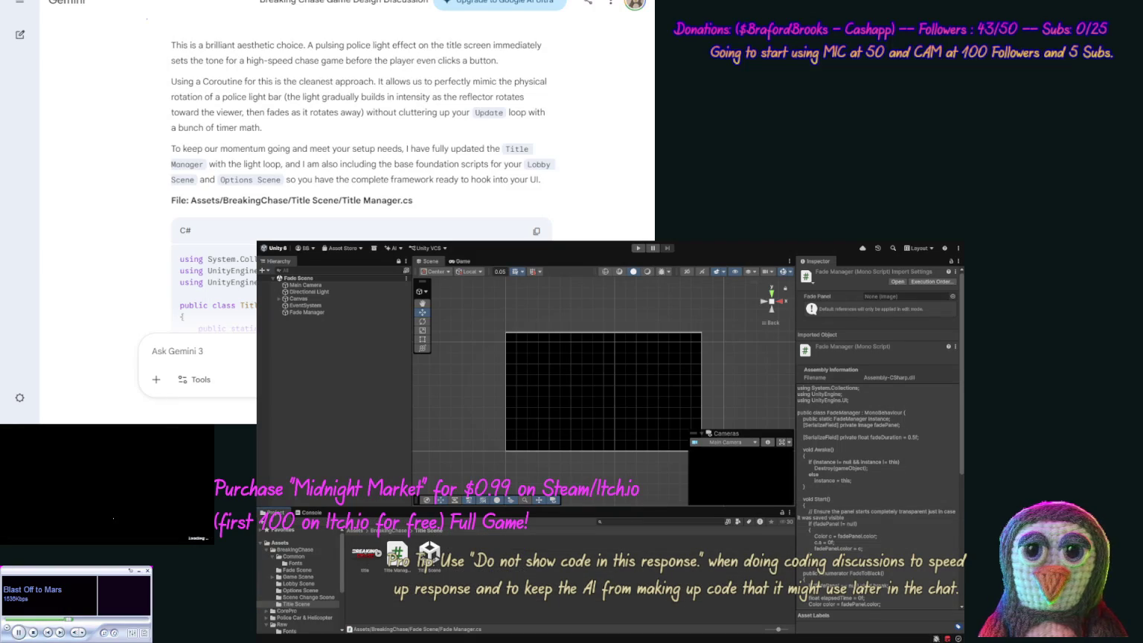
left_click(430, 553)
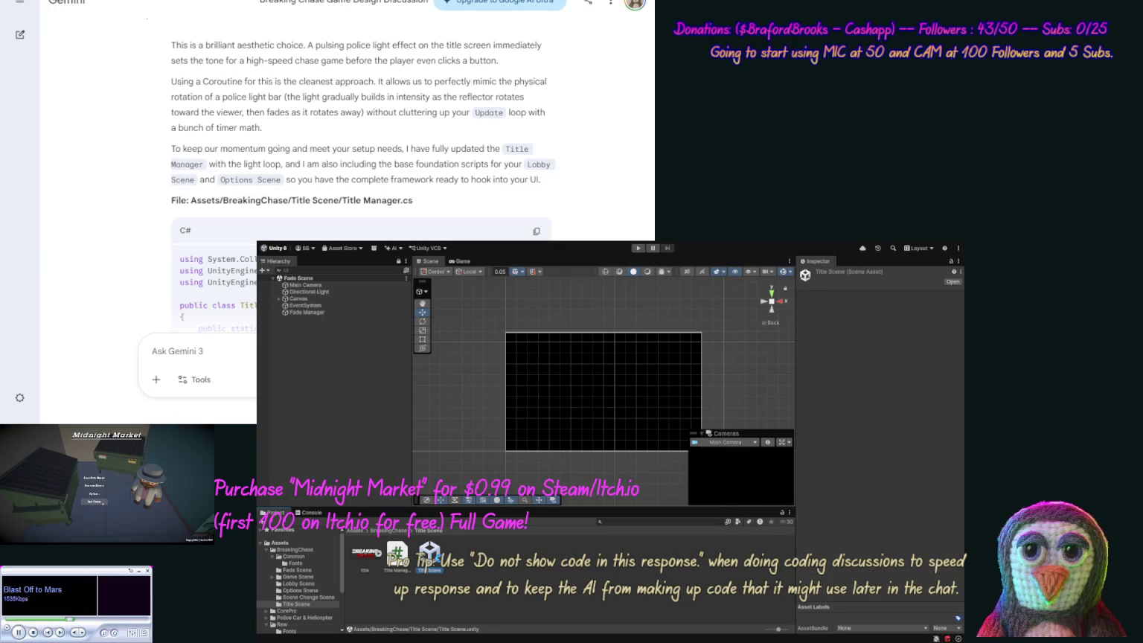
double_click(431, 554)
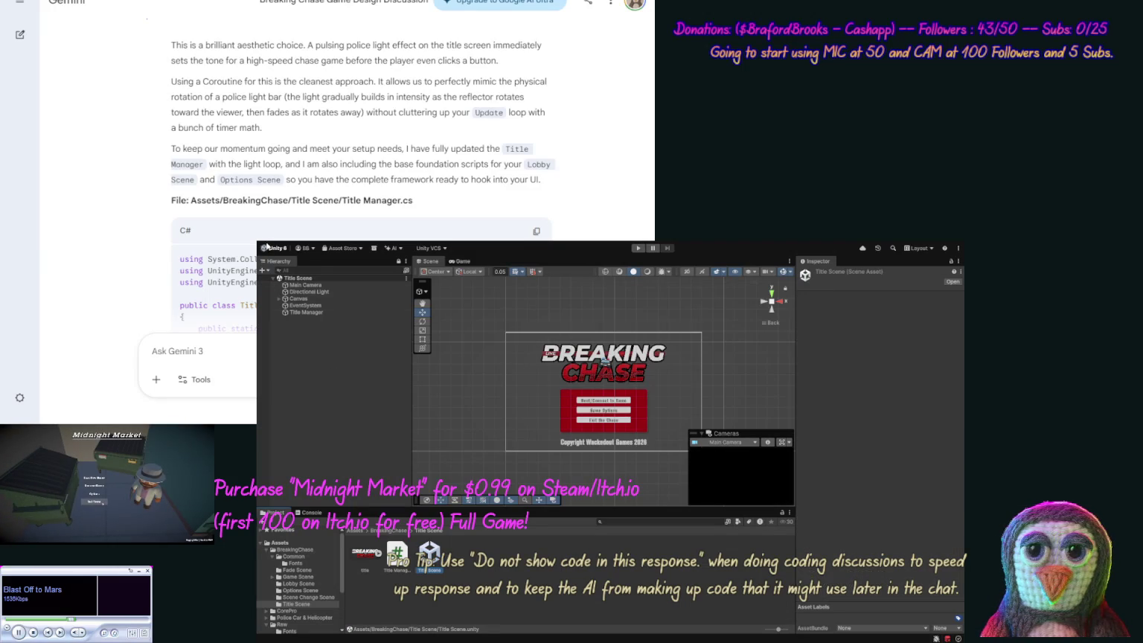
Play-test the Title Scene to watch the menu panel pulse red and blue, then stop.
left_click(636, 250)
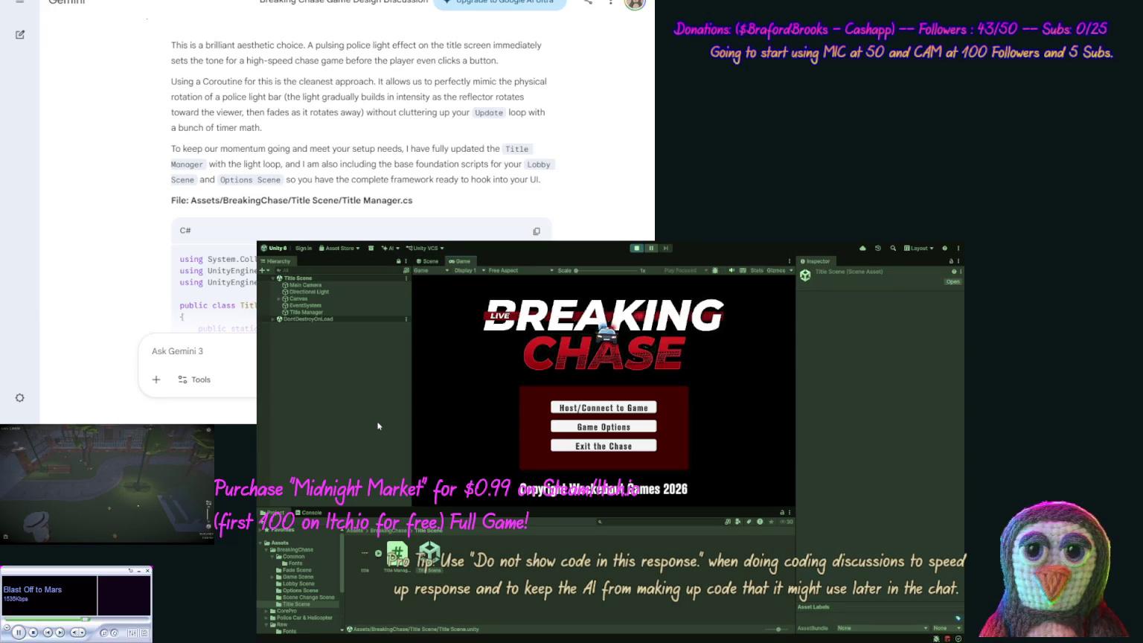
left_click(311, 512)
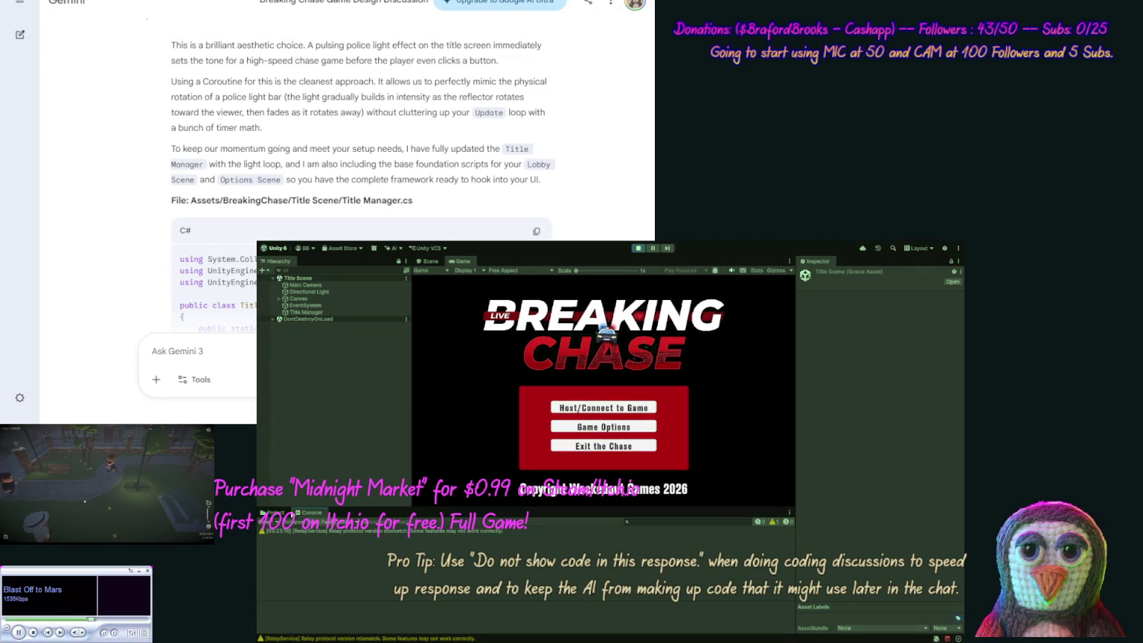
left_click(274, 513)
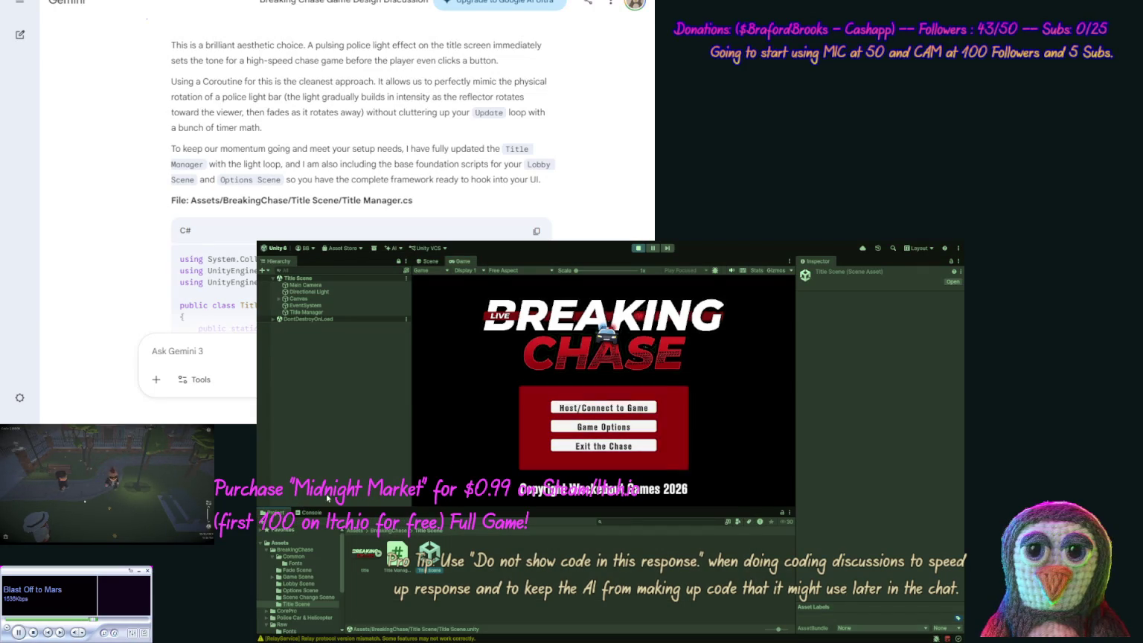
left_click(638, 250)
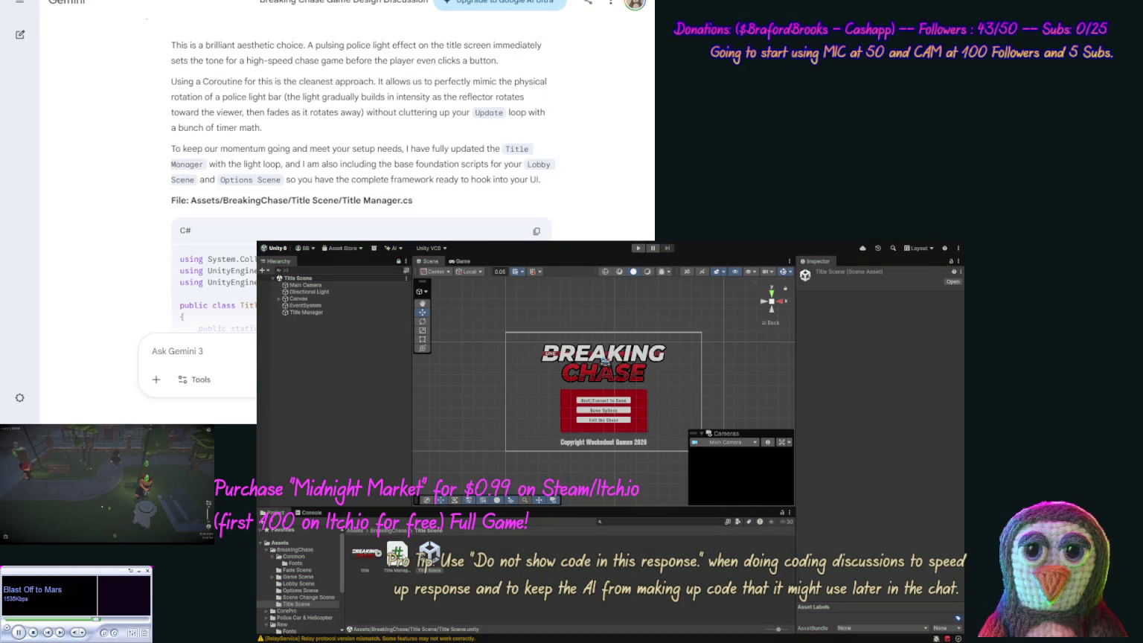
Change the Title Manager's Flash Interval from 0.6 to 1.2 and start a play test.
left_click(398, 556)
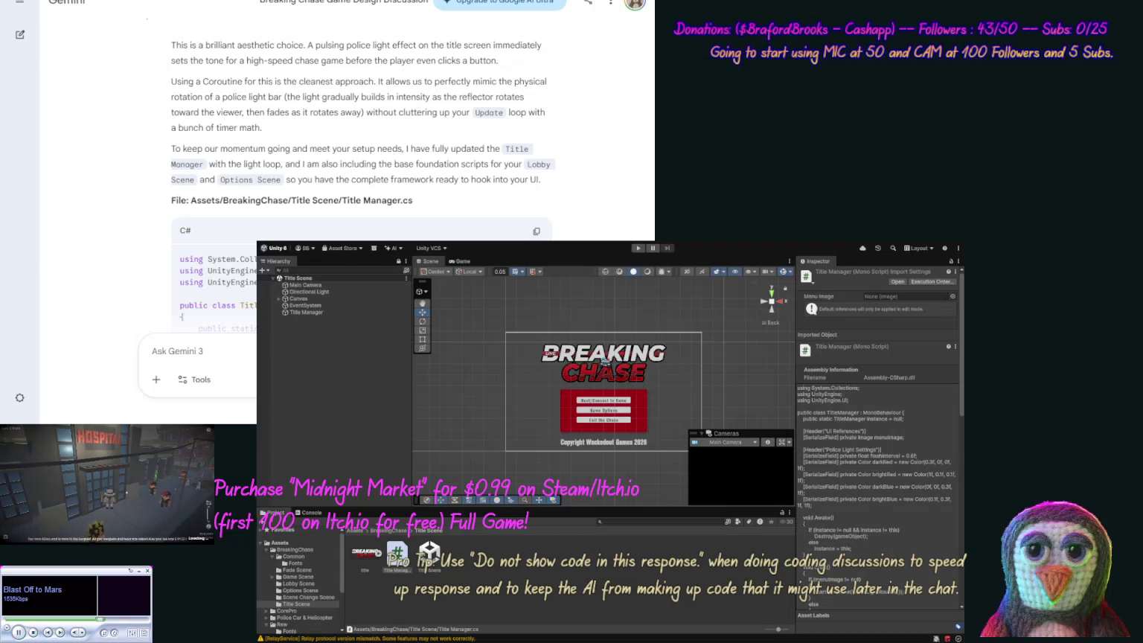
left_click(326, 313)
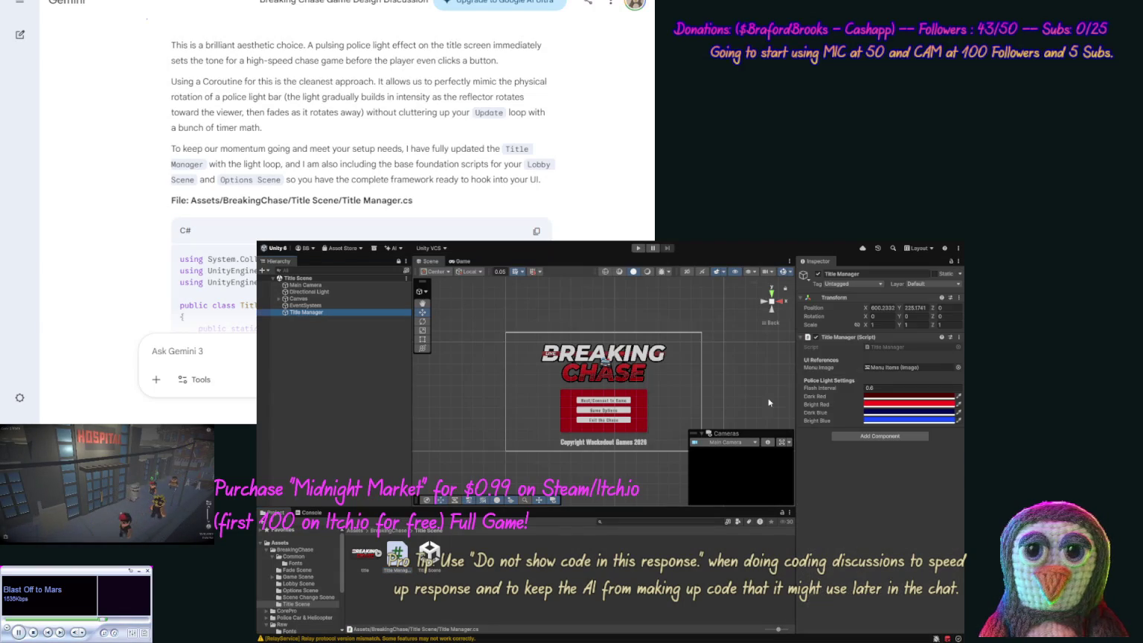
double_click(865, 387)
type("1.2")
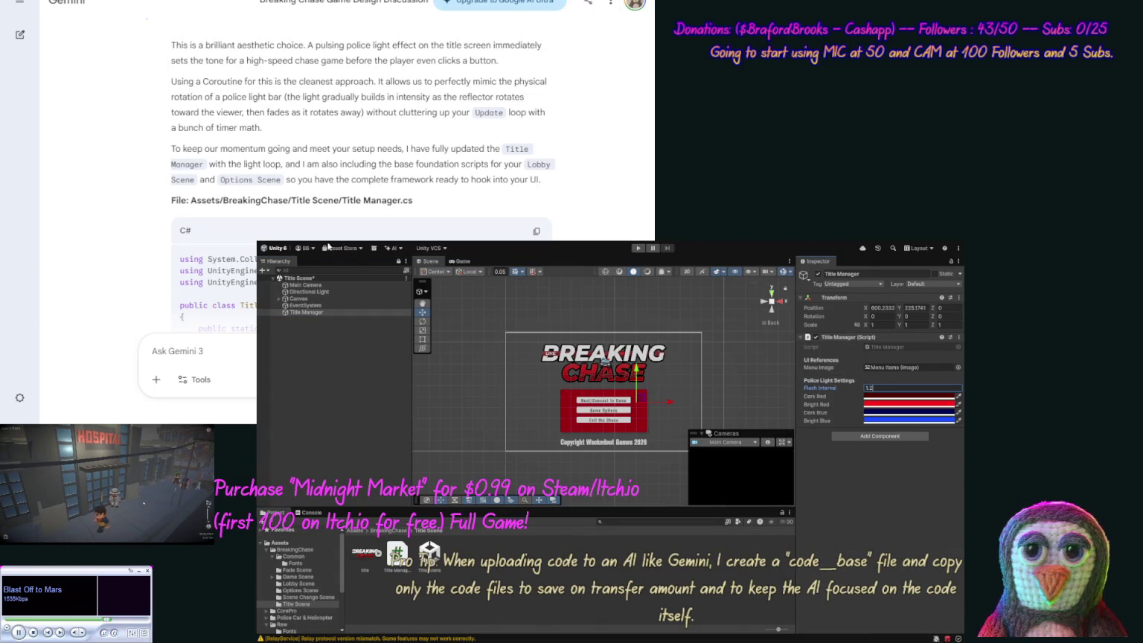
left_click(640, 251)
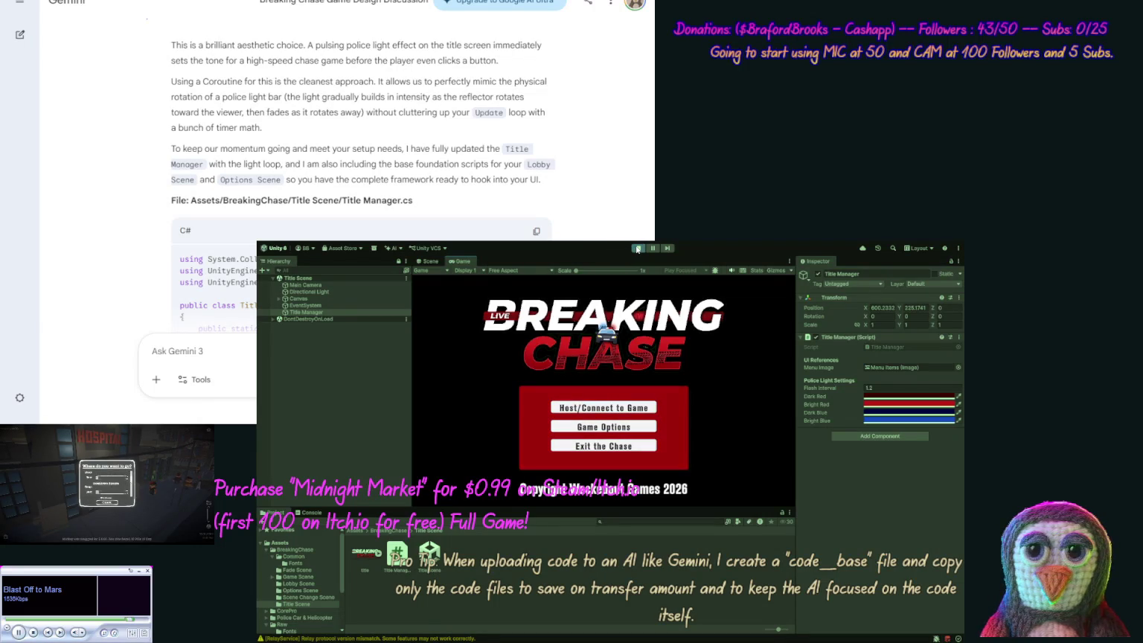
Restart the play test to watch the 1.2-interval red/blue flashing, then leave play mode.
left_click(637, 249)
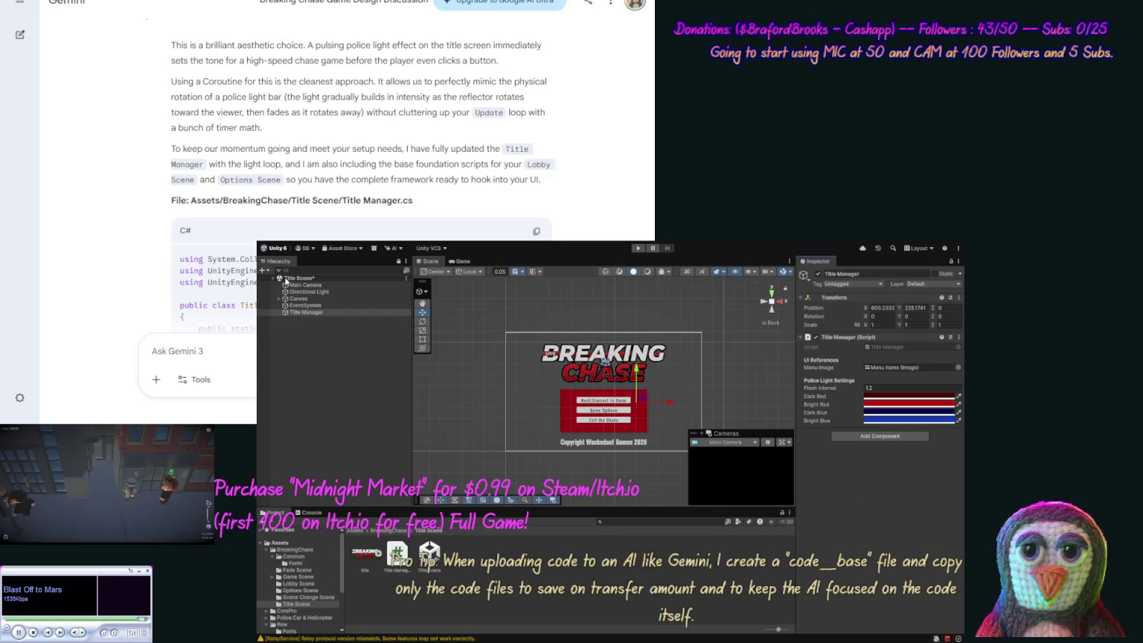
left_click(639, 248)
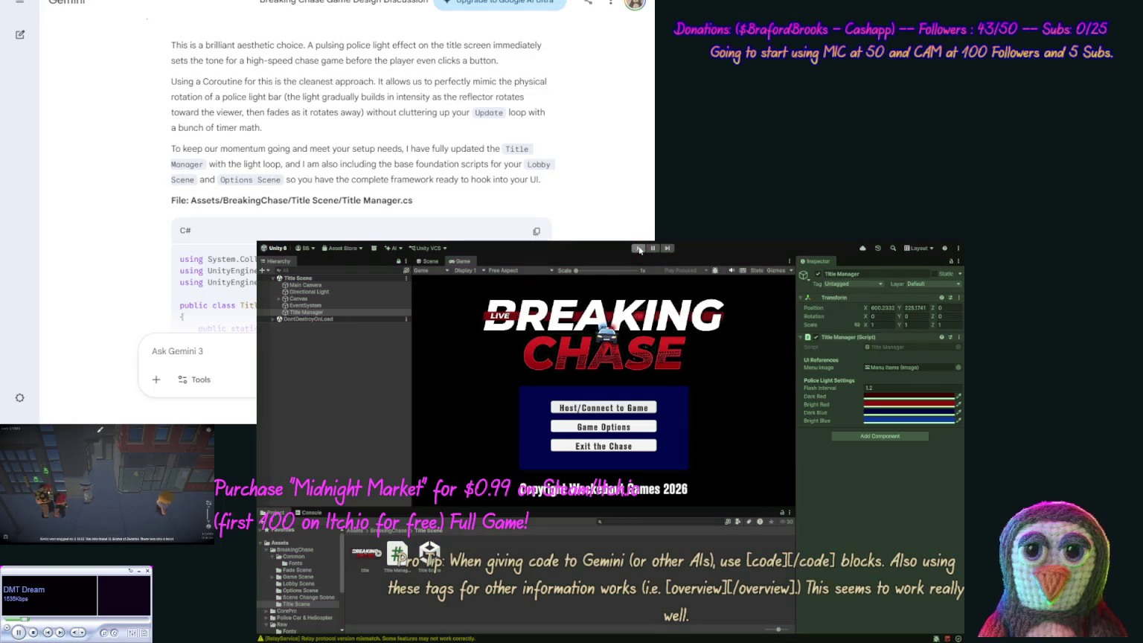
key("ctrl+p")
Expand Canvas down to Menu Items and rename Options (1) to Exit Game.
left_click(280, 298)
left_click(290, 305)
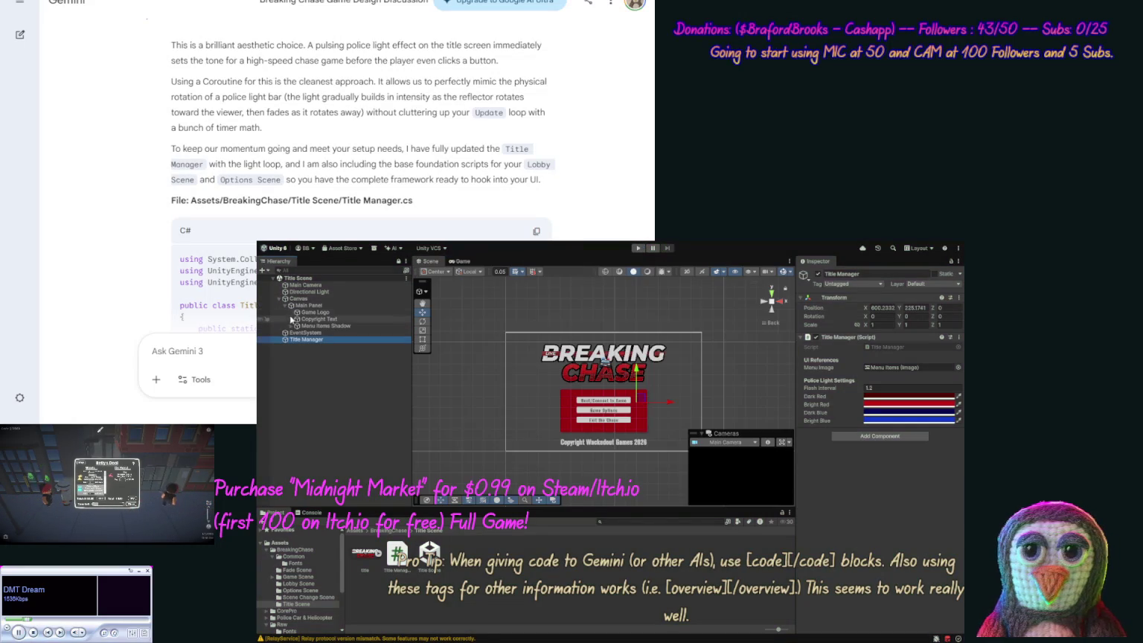
left_click(291, 326)
left_click(297, 333)
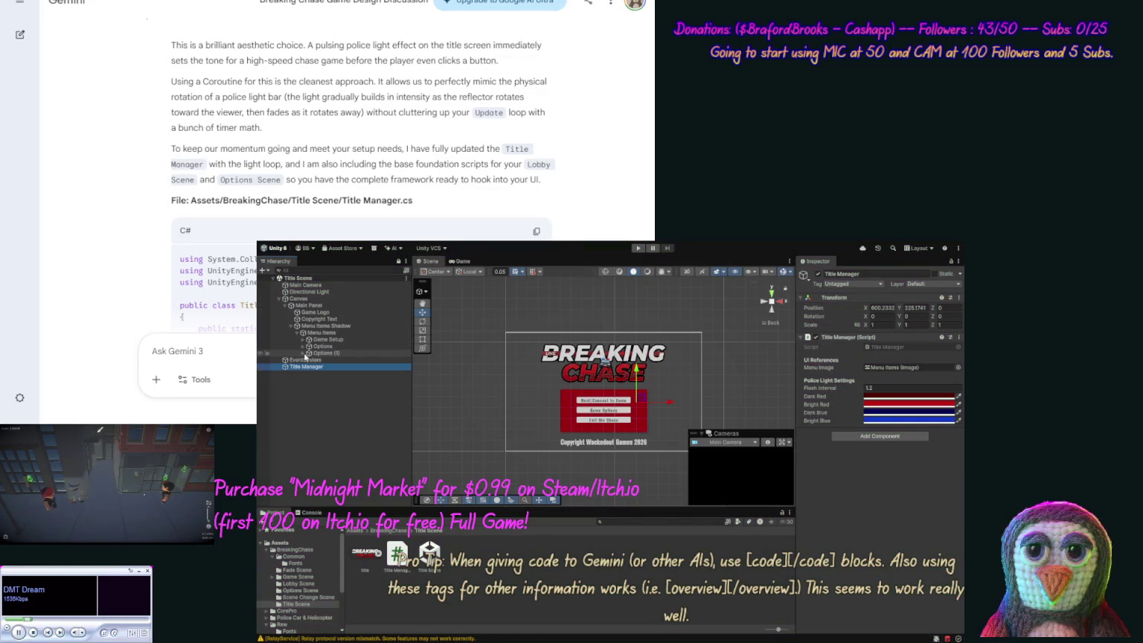
left_click(324, 353)
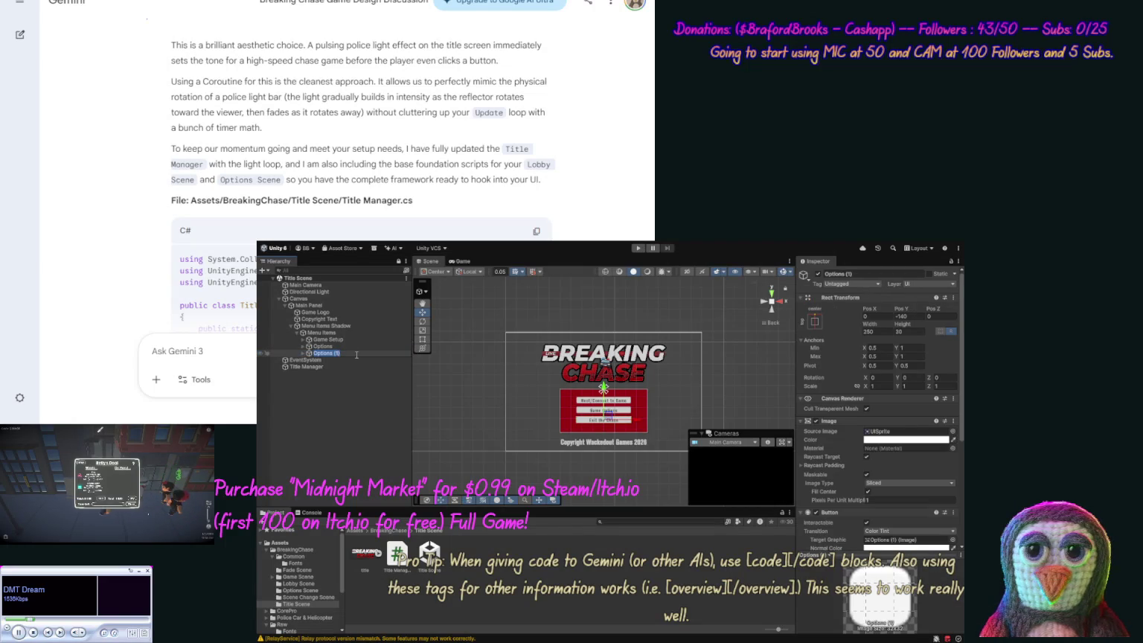
type("Exit")
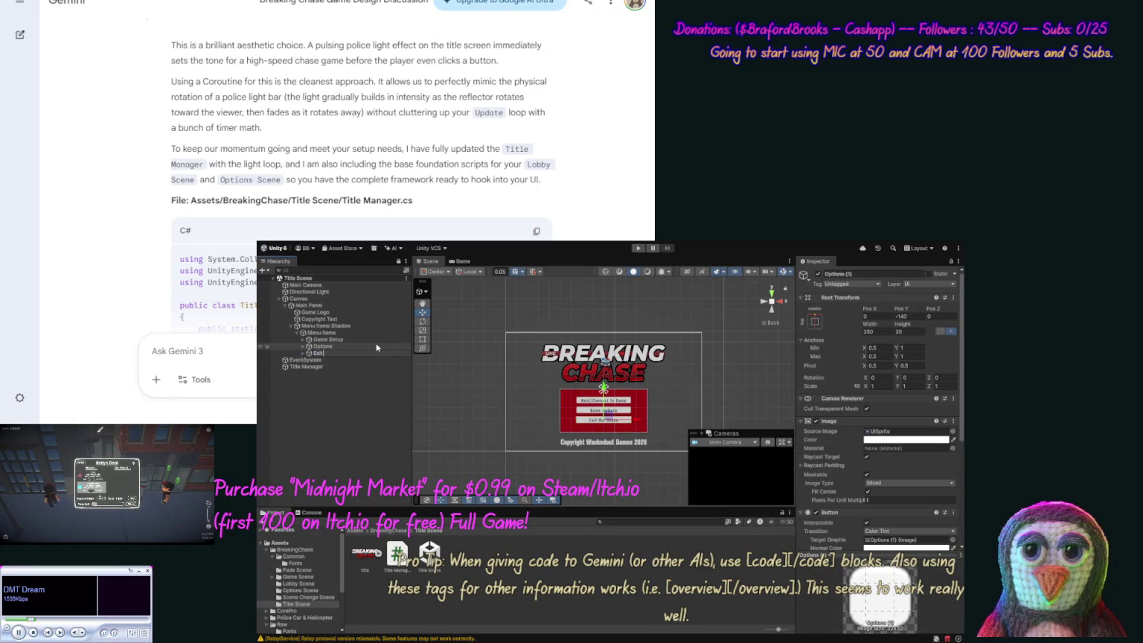
type(" Game")
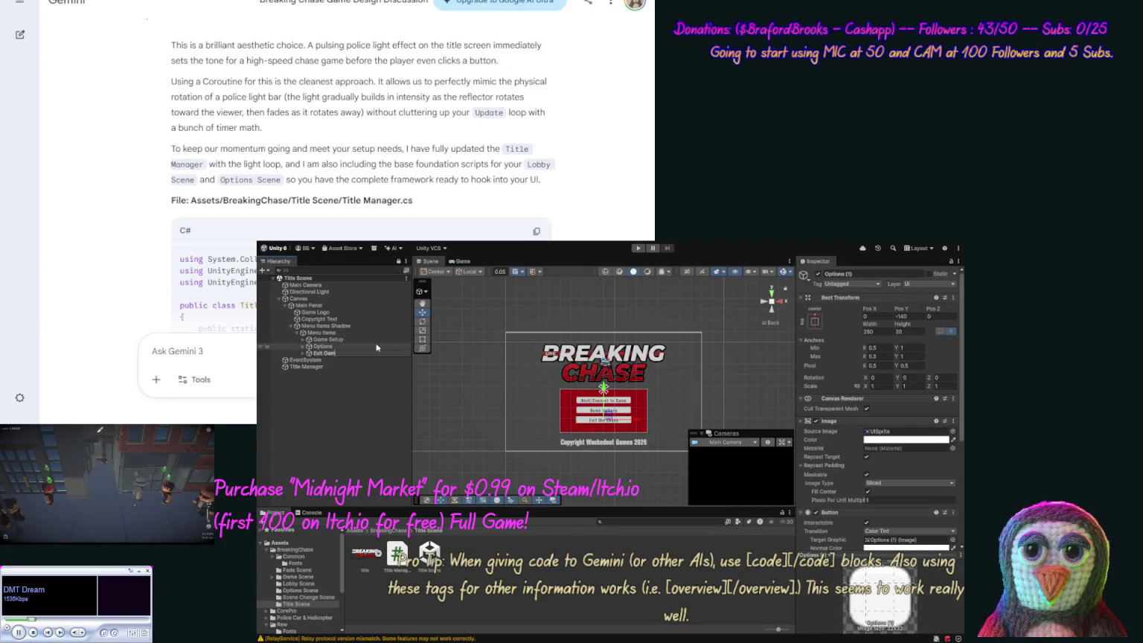
key("Return")
Make the Game Setup button's On Click call TitleManager.OnClickGameSetup.
left_click(362, 339)
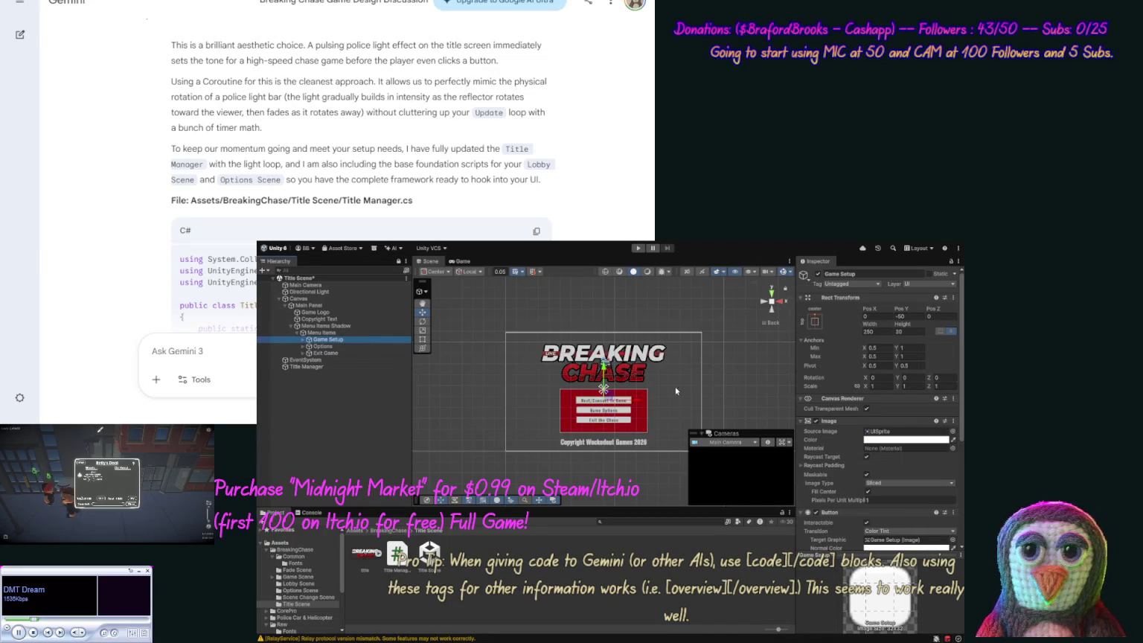
left_click_drag(961, 446, 962, 530)
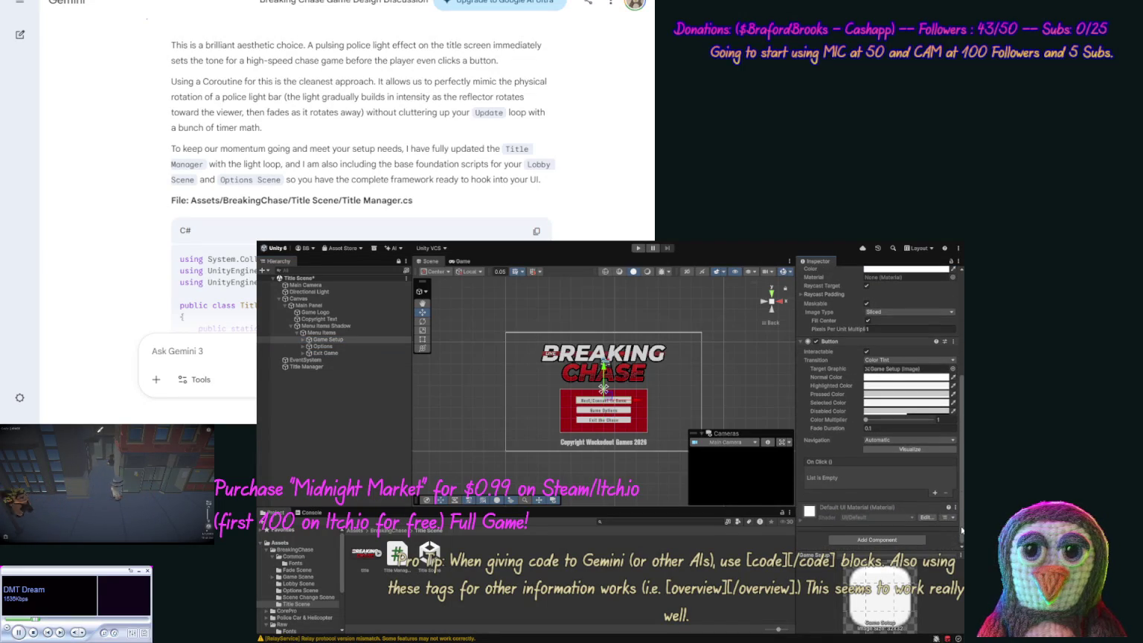
left_click(935, 494)
mouse_move(306, 367)
left_mouse_down()
mouse_move(878, 482)
mouse_move(846, 486)
left_mouse_up()
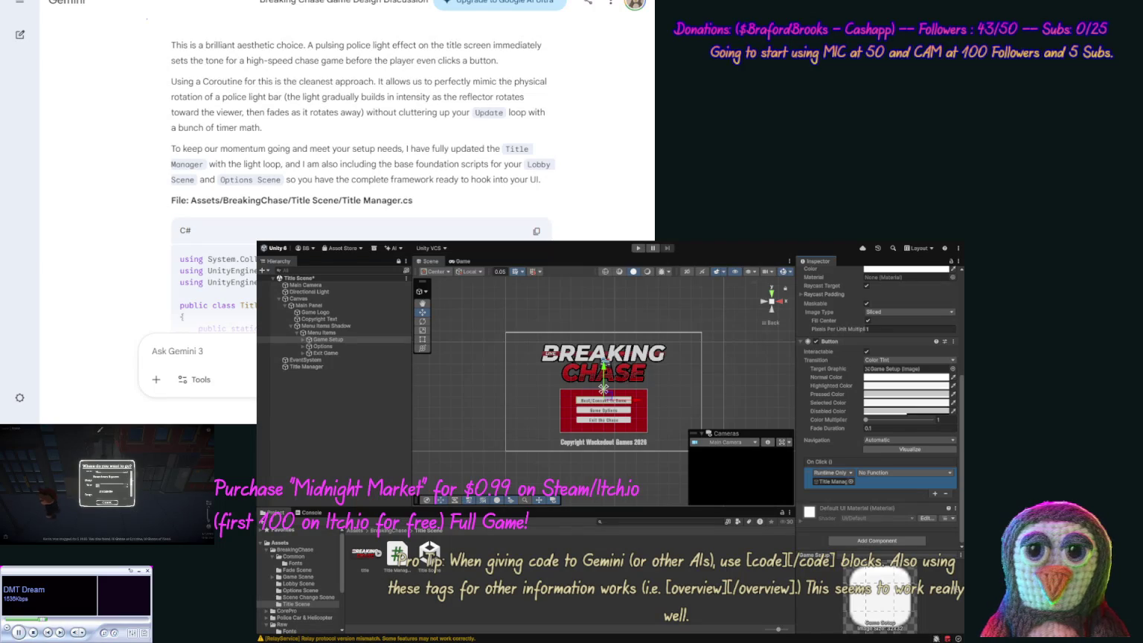
left_click(904, 472)
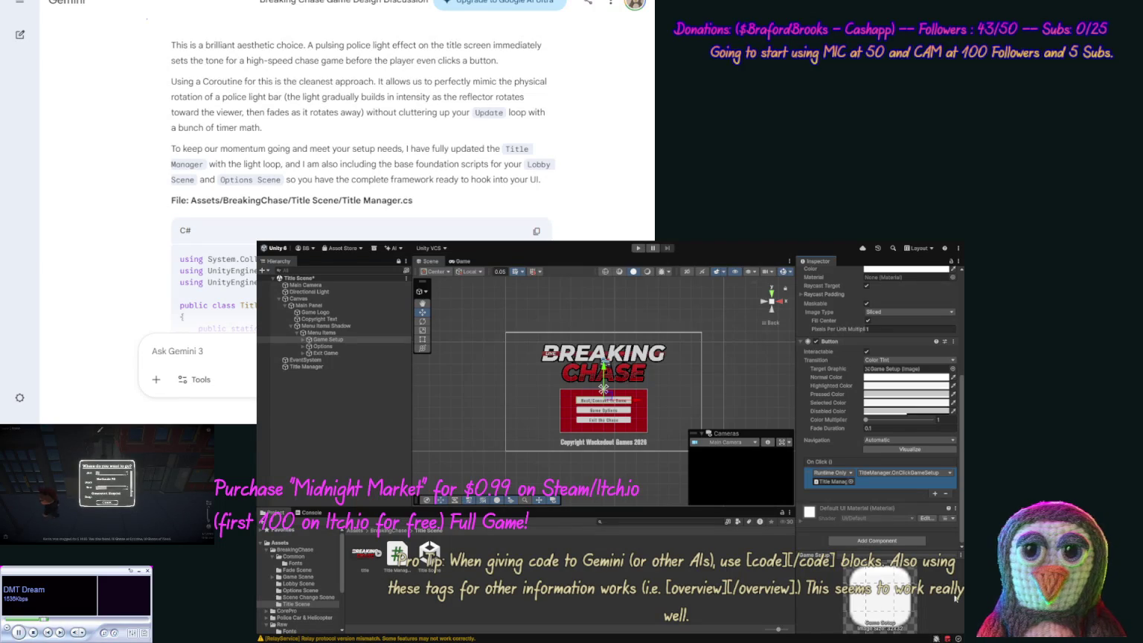
Make the Options button's On Click call TitleManager.OnClickOptions.
left_click(323, 347)
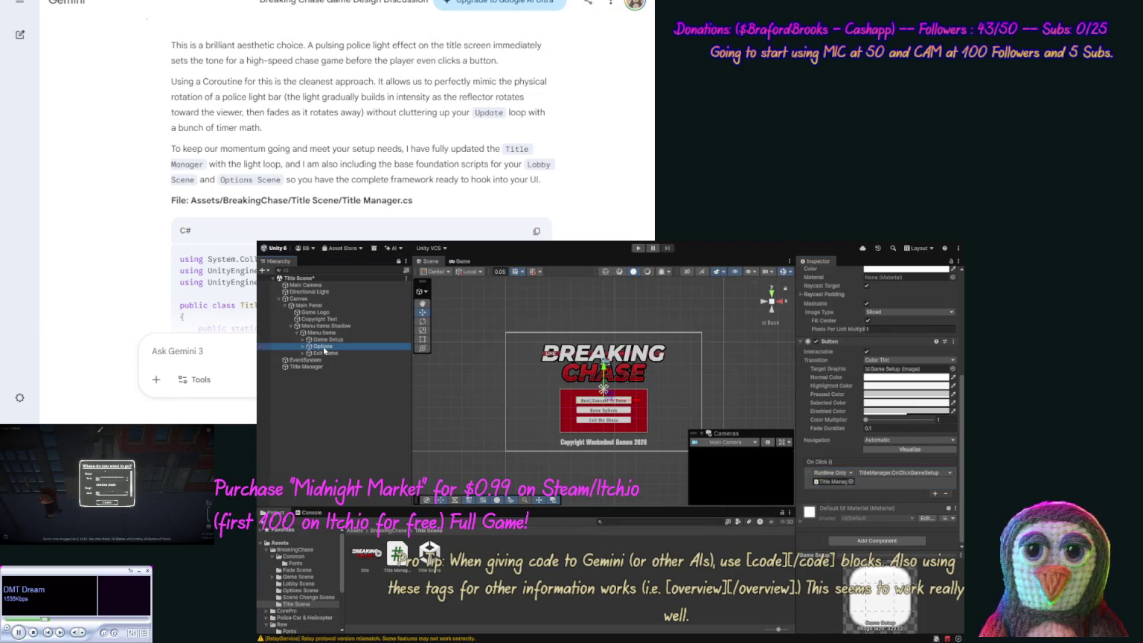
left_click(935, 495)
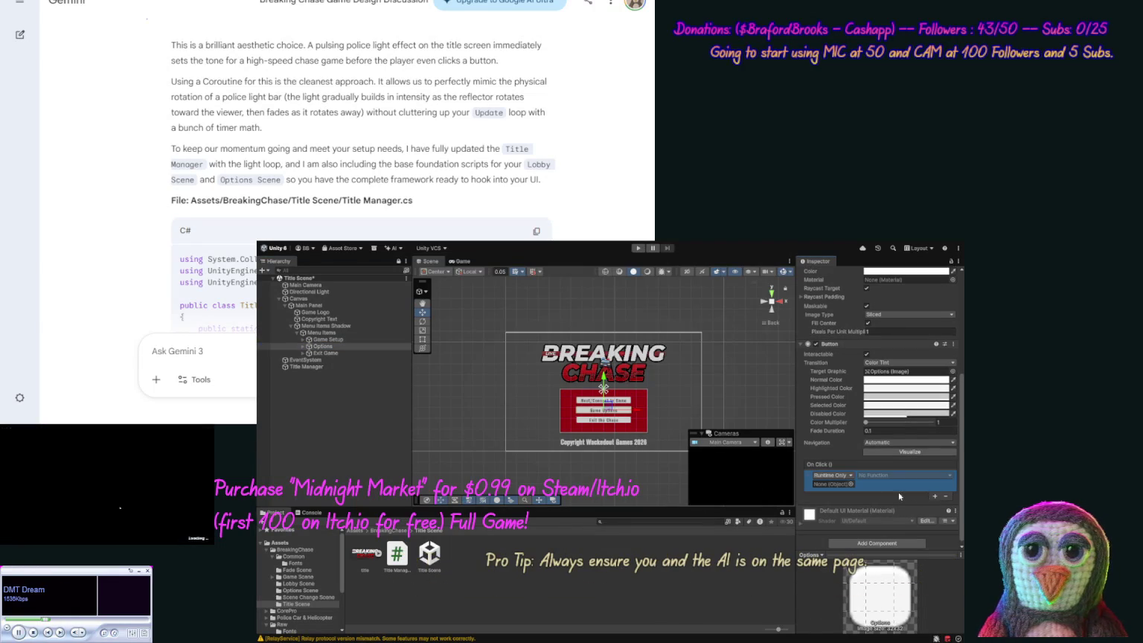
mouse_move(290, 366)
left_mouse_down()
mouse_move(387, 369)
mouse_move(840, 488)
left_mouse_up()
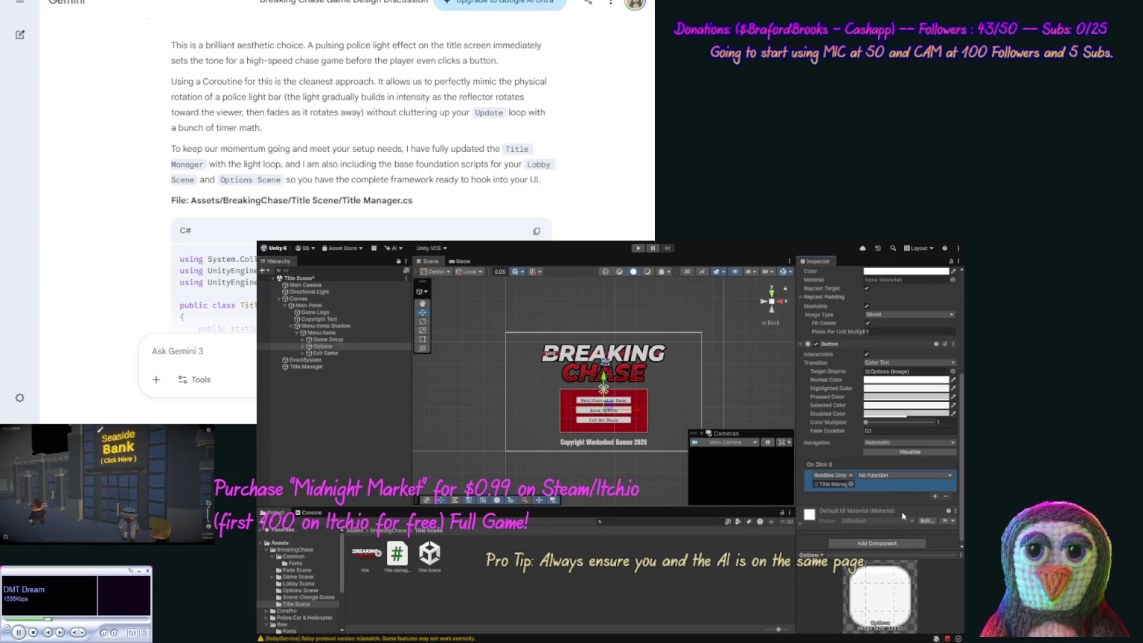
left_click(950, 609)
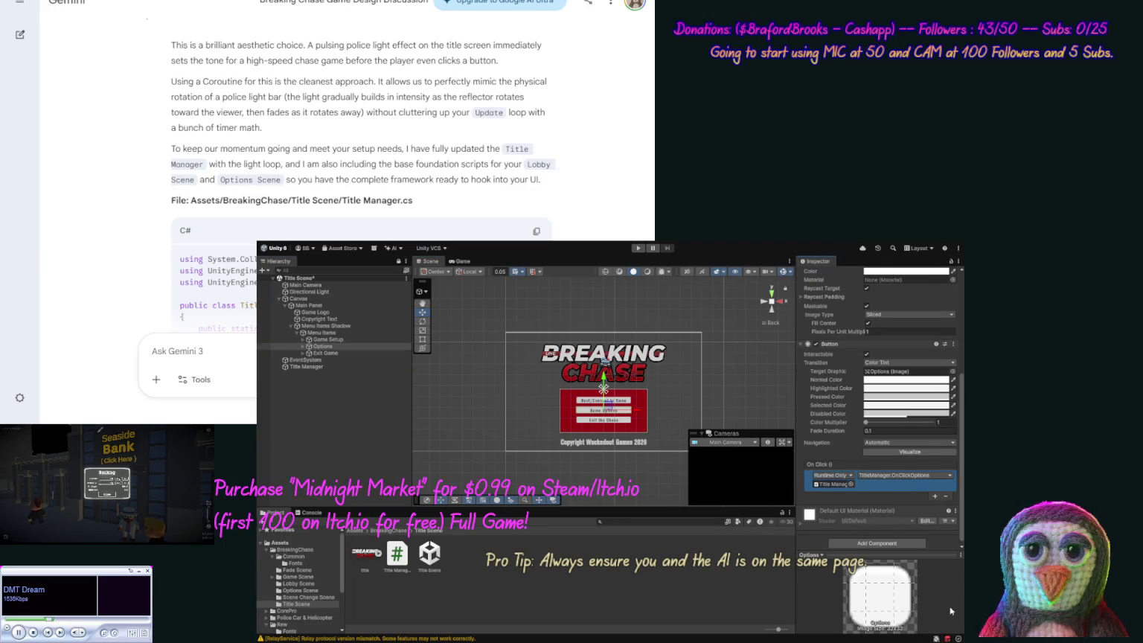
Set Title Manager as the Exit Game button's On Click target for OnClickExit, then play-test.
left_click(320, 354)
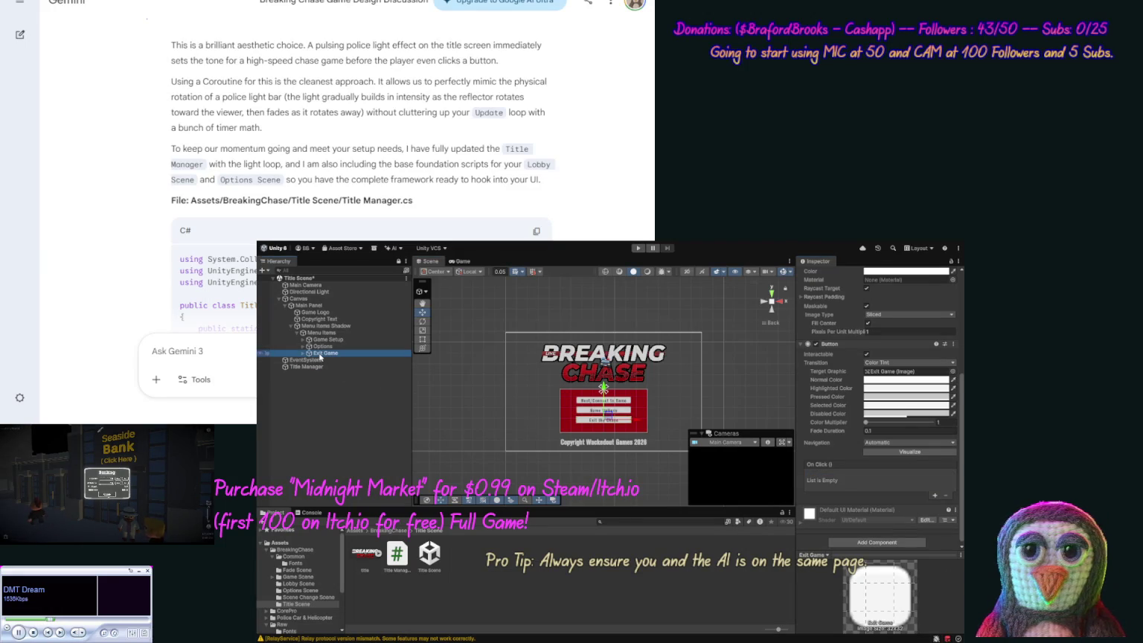
left_click(935, 495)
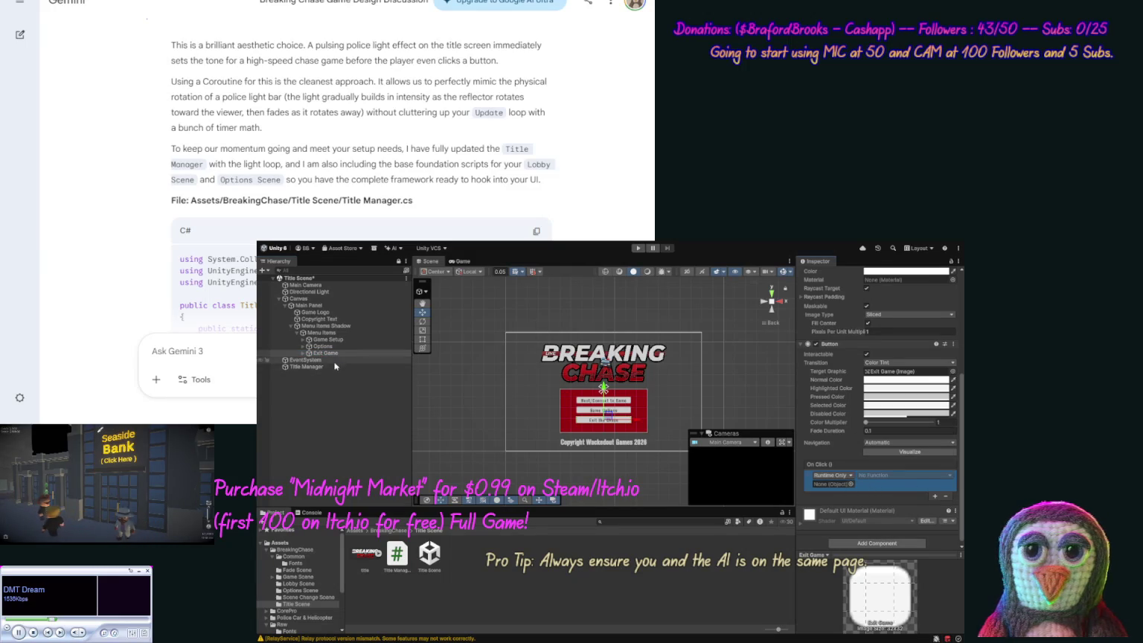
left_click_drag(305, 366, 832, 488)
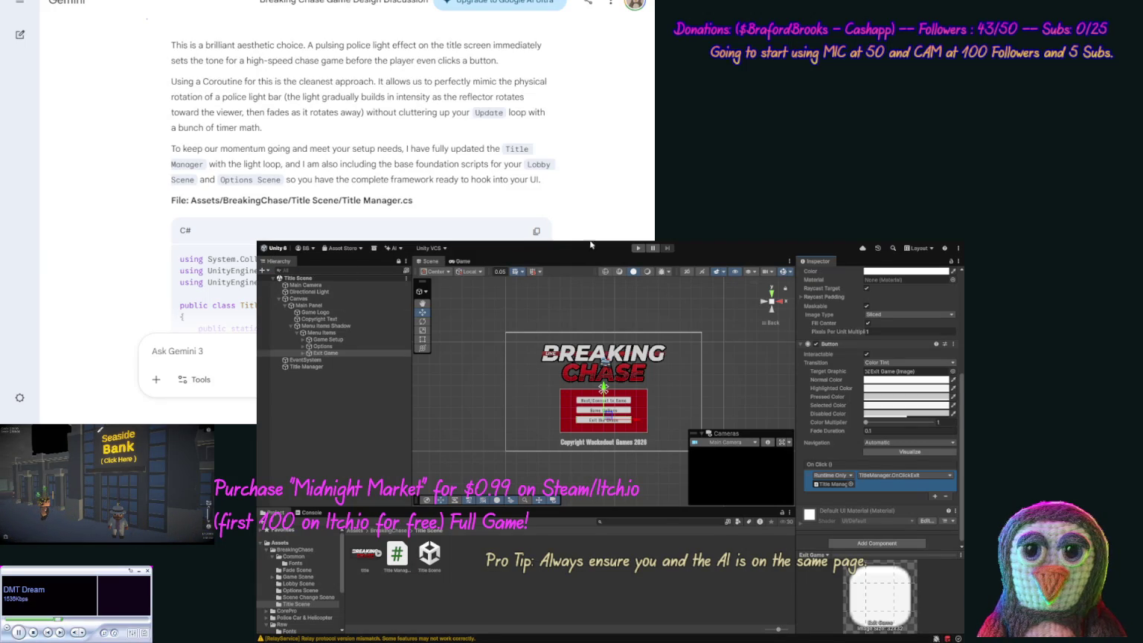
left_click(634, 249)
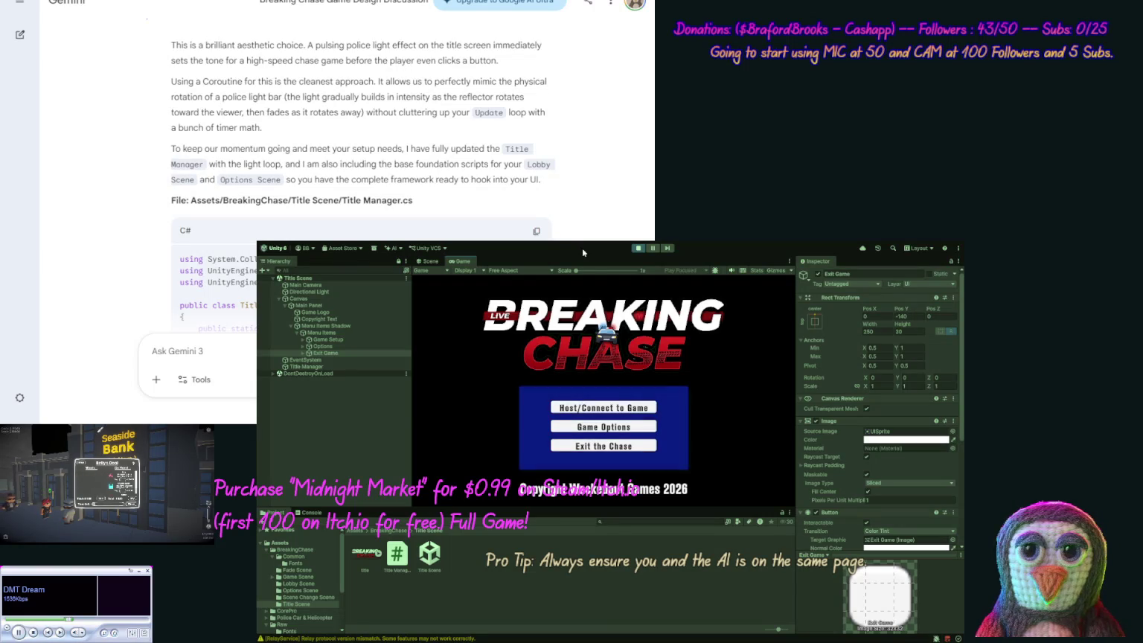
Stop the play test, slightly adjust the editor window height, and restart play mode.
left_click(639, 249)
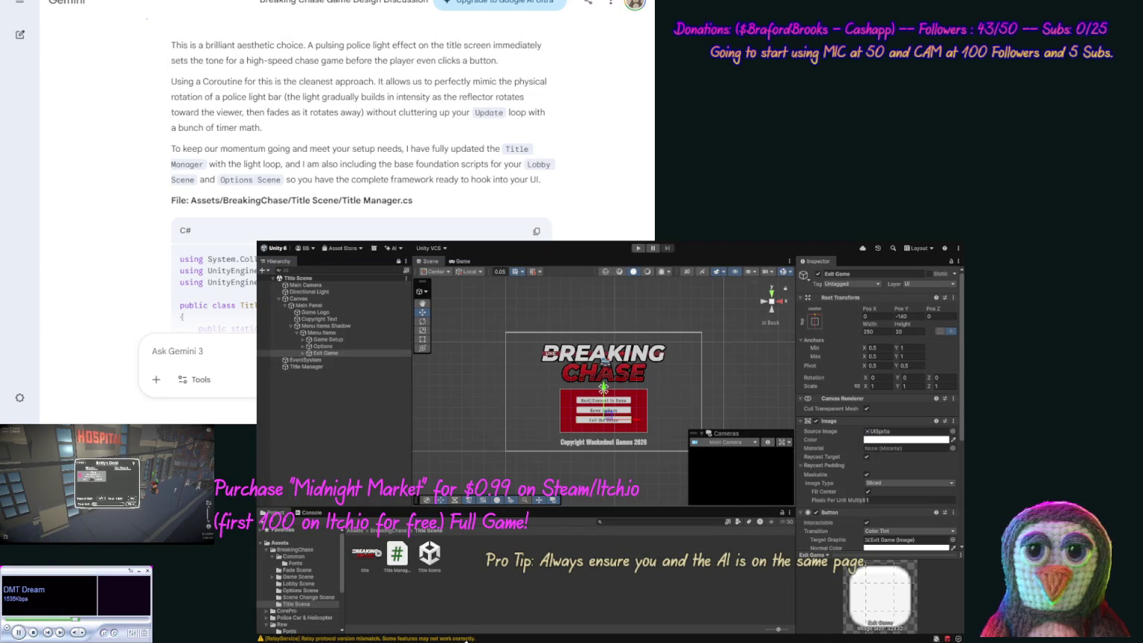
left_click_drag(464, 638, 463, 629)
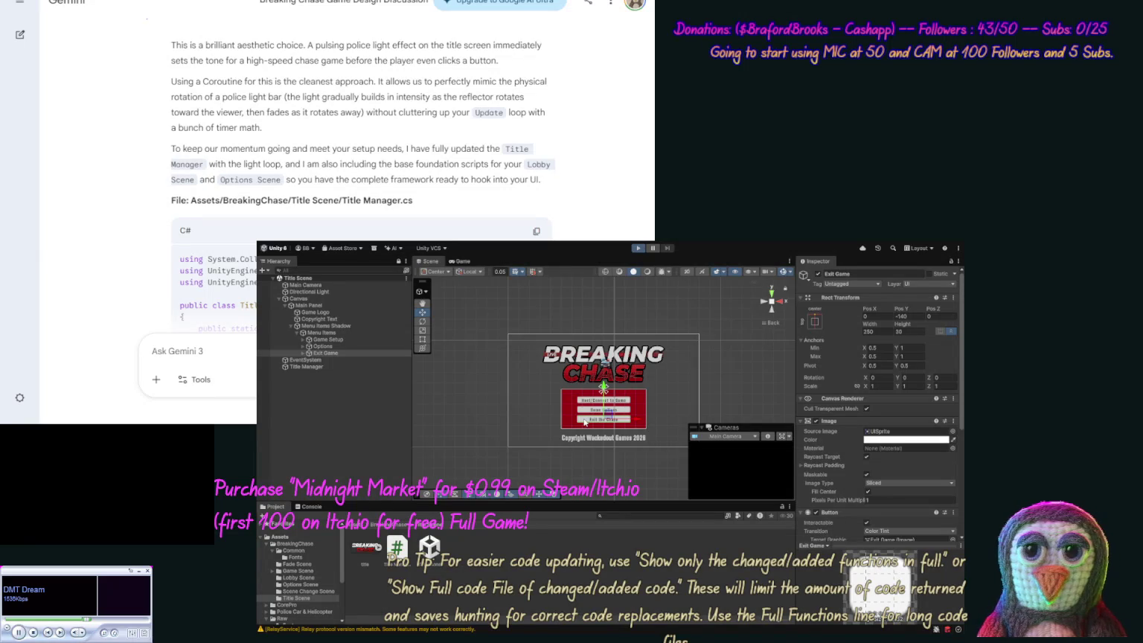
key("ctrl+p")
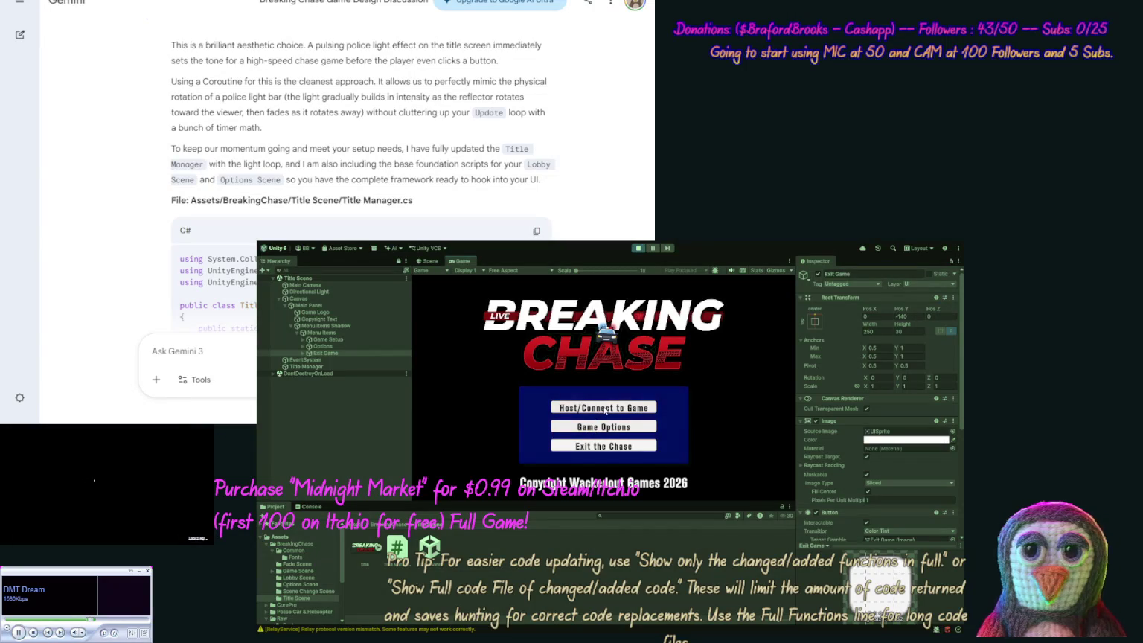
Click Exit the Chase to check the Console log, inspect the Options button's On Click, then stop.
left_click(308, 508)
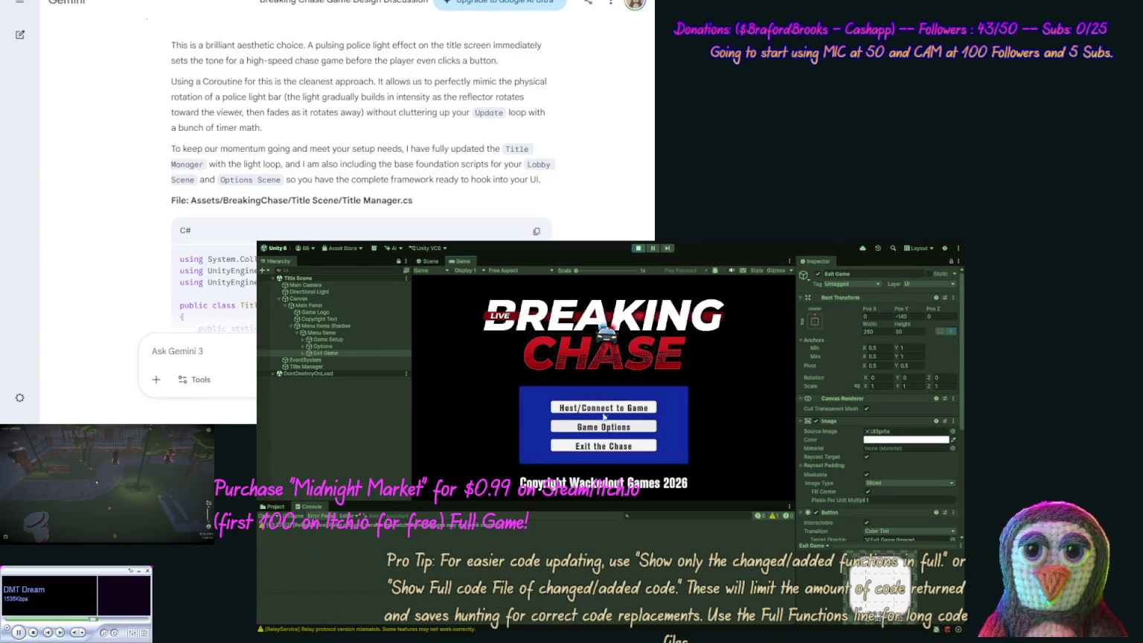
left_click(599, 447)
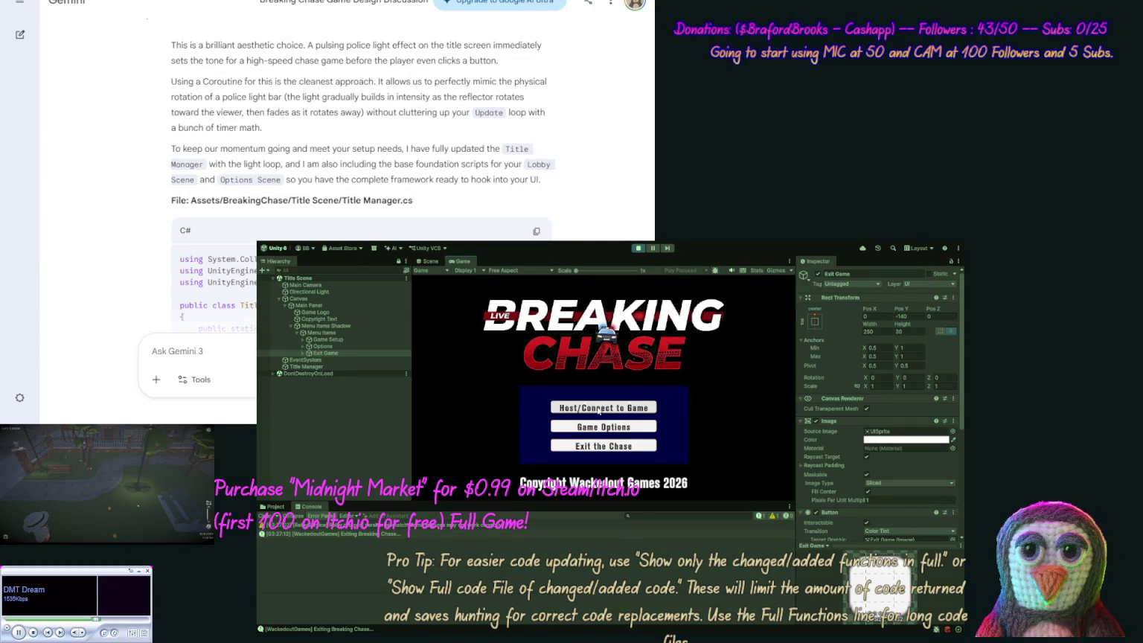
left_click(342, 345)
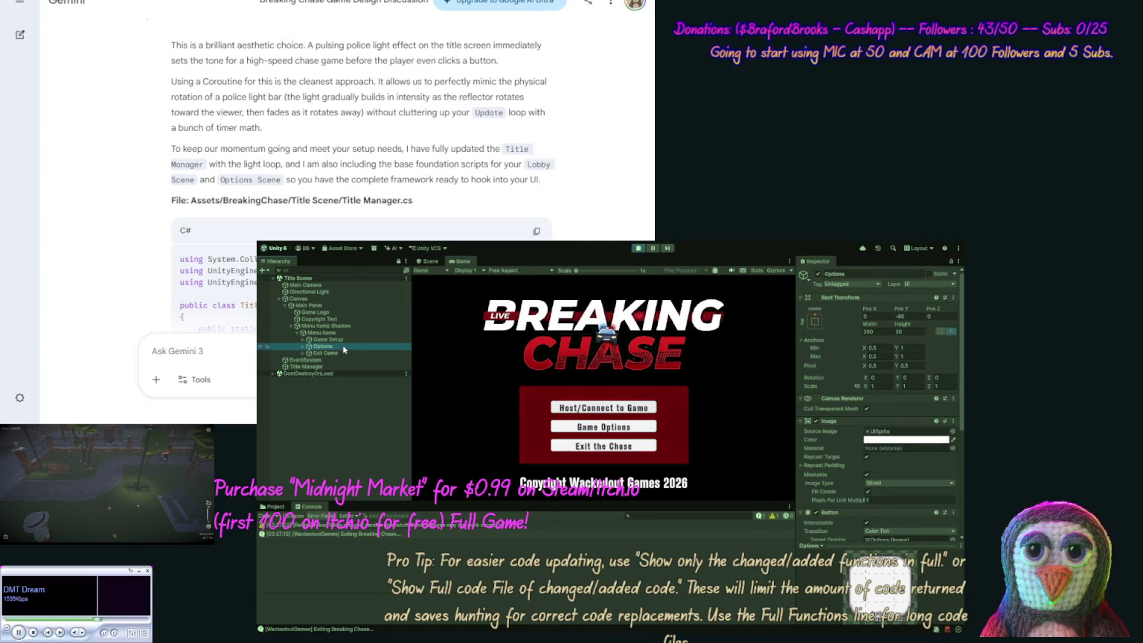
scroll(961, 480, "down", 3)
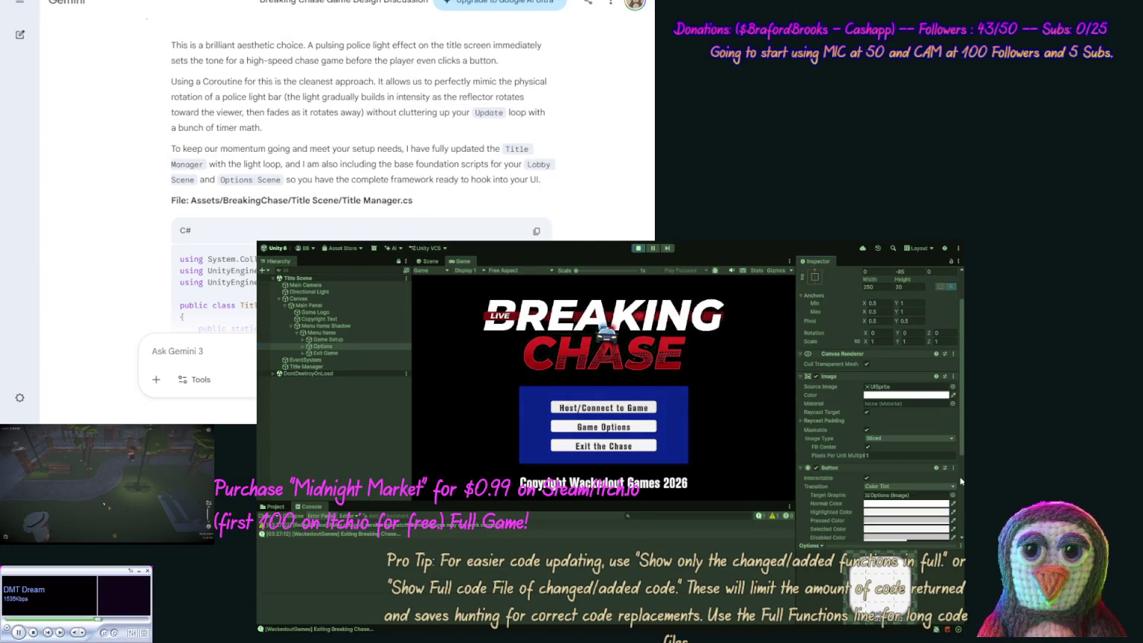
left_click_drag(960, 481, 961, 534)
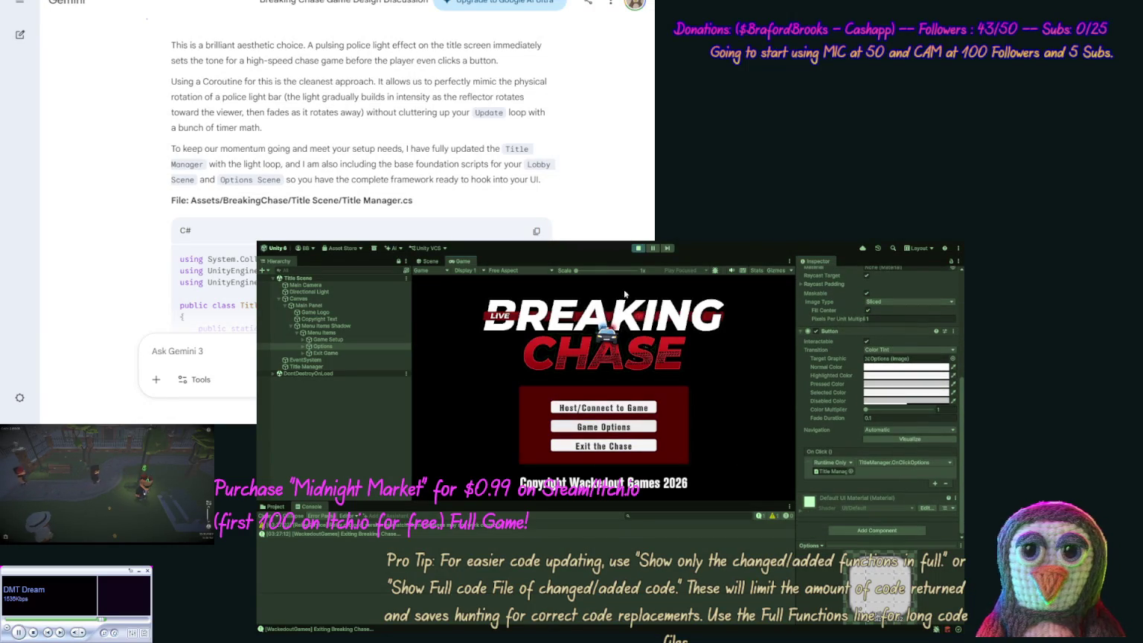
left_click(637, 248)
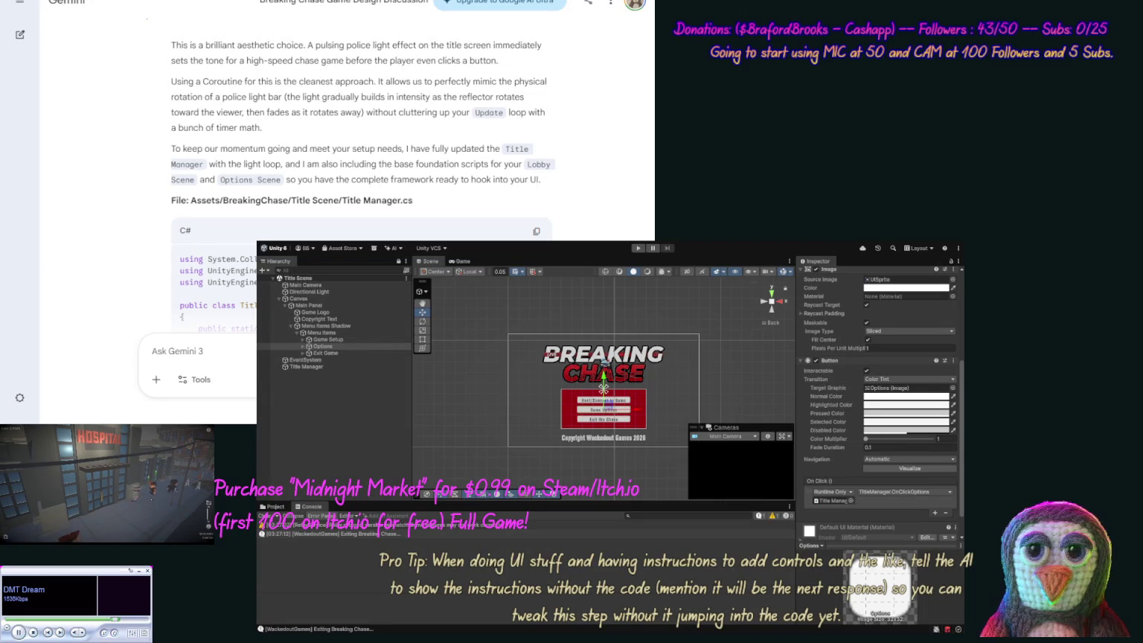
Tell Gemini the exit button works, but the other buttons should fade out and close the scene.
type("Ok ex")
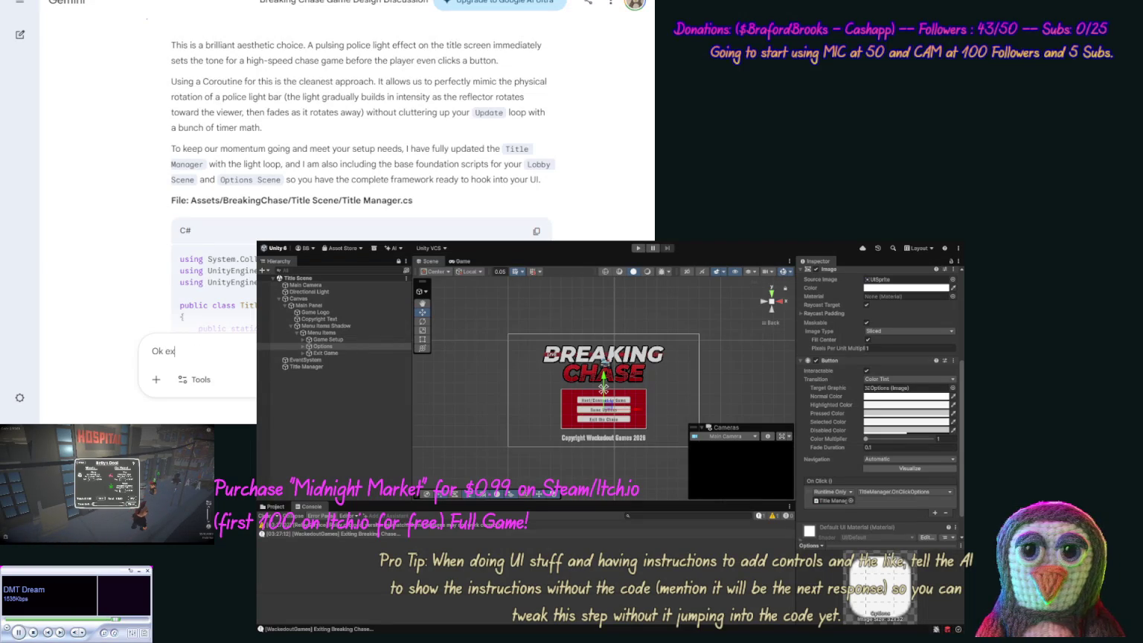
type("it button works")
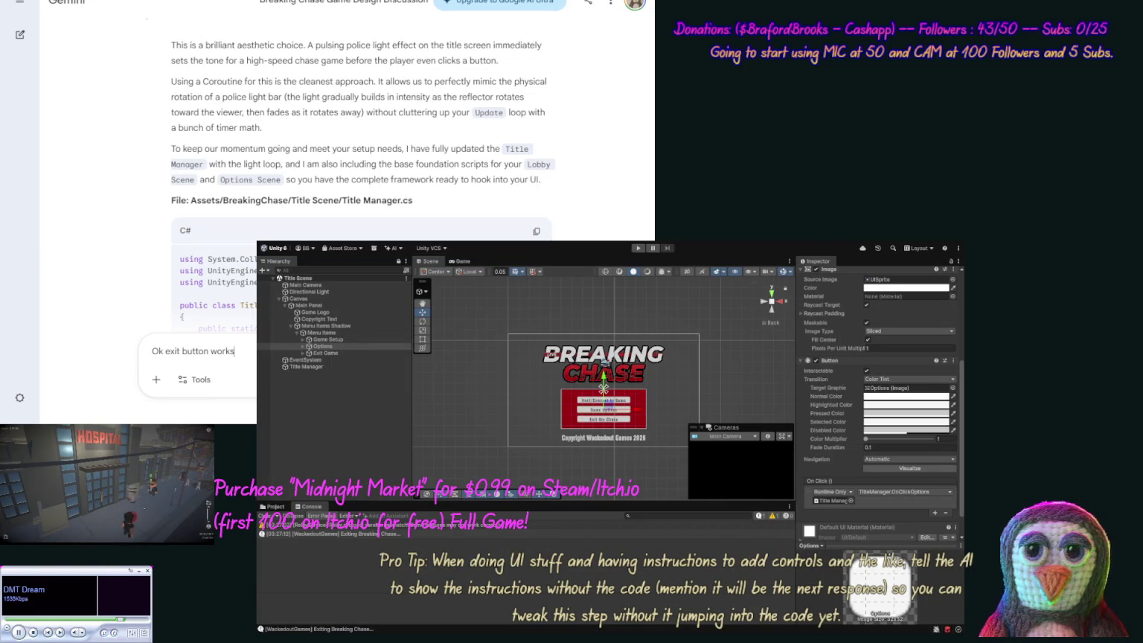
type(", but")
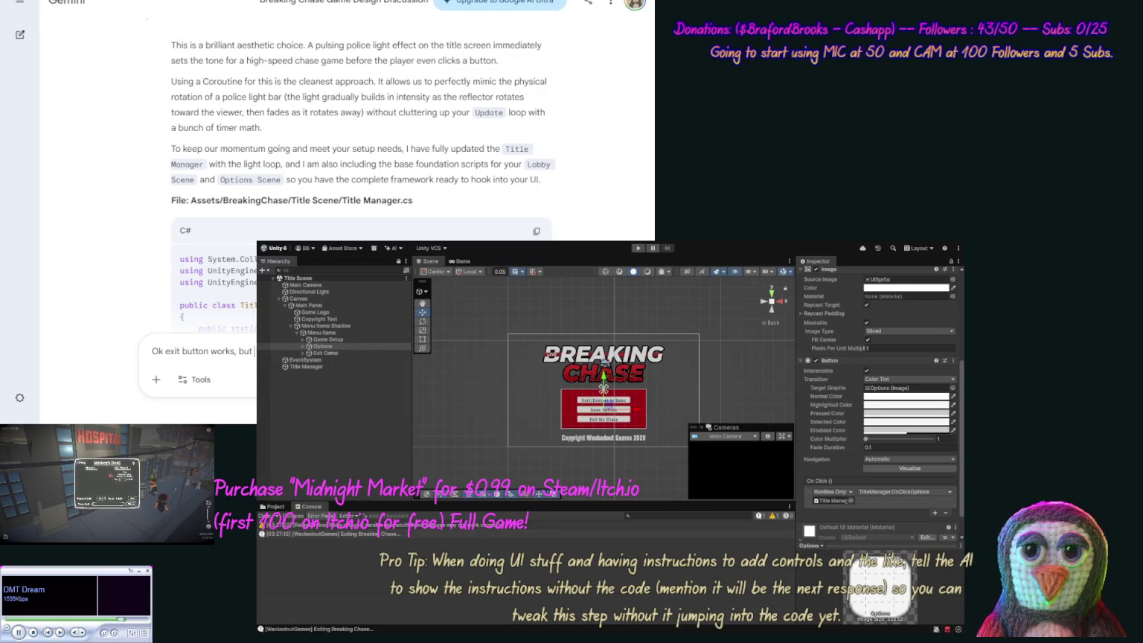
type(" c")
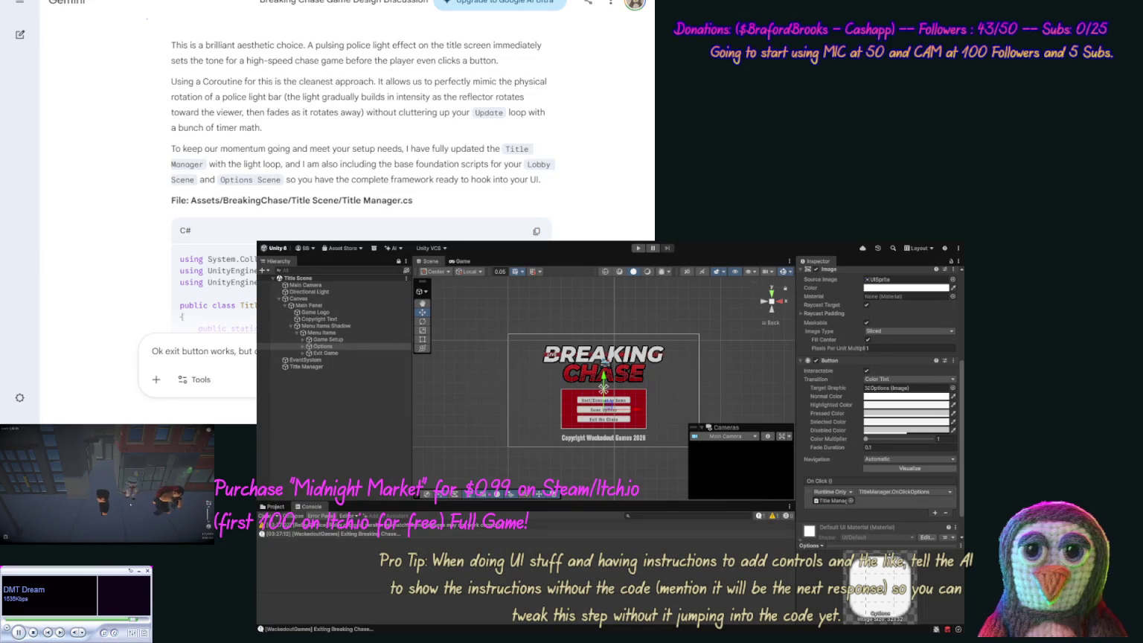
type("sho")
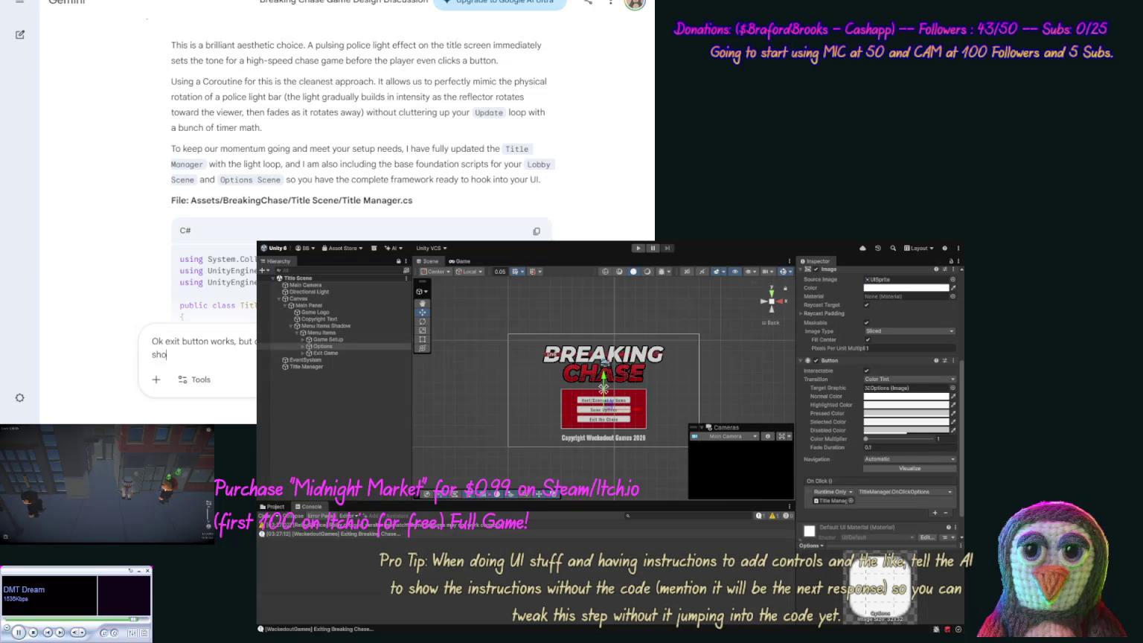
type("uld fa")
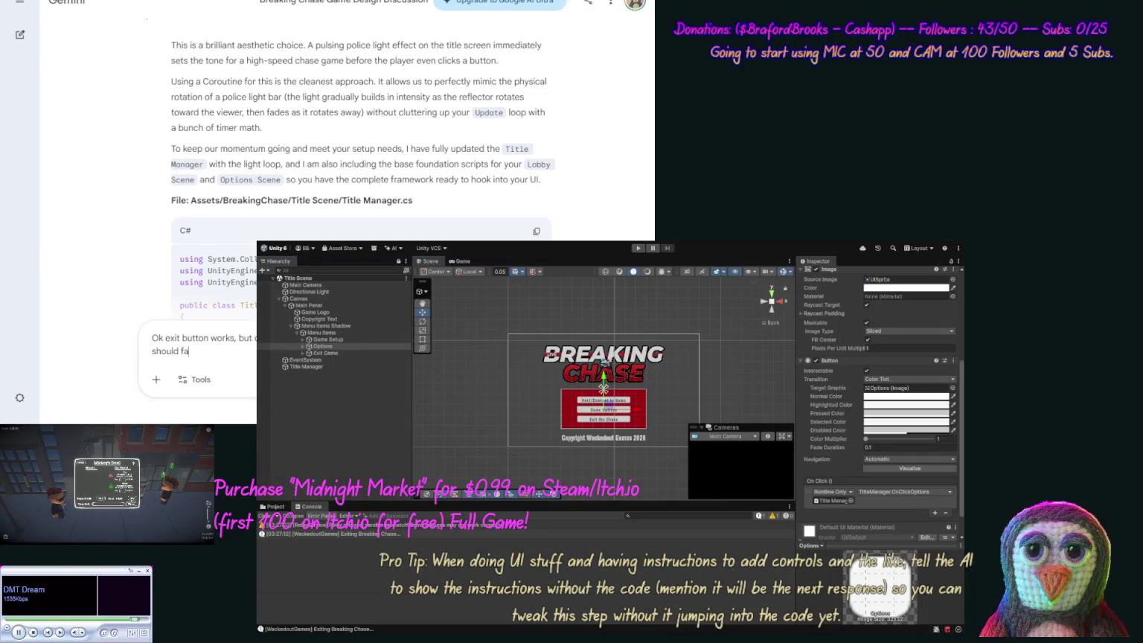
type("de out")
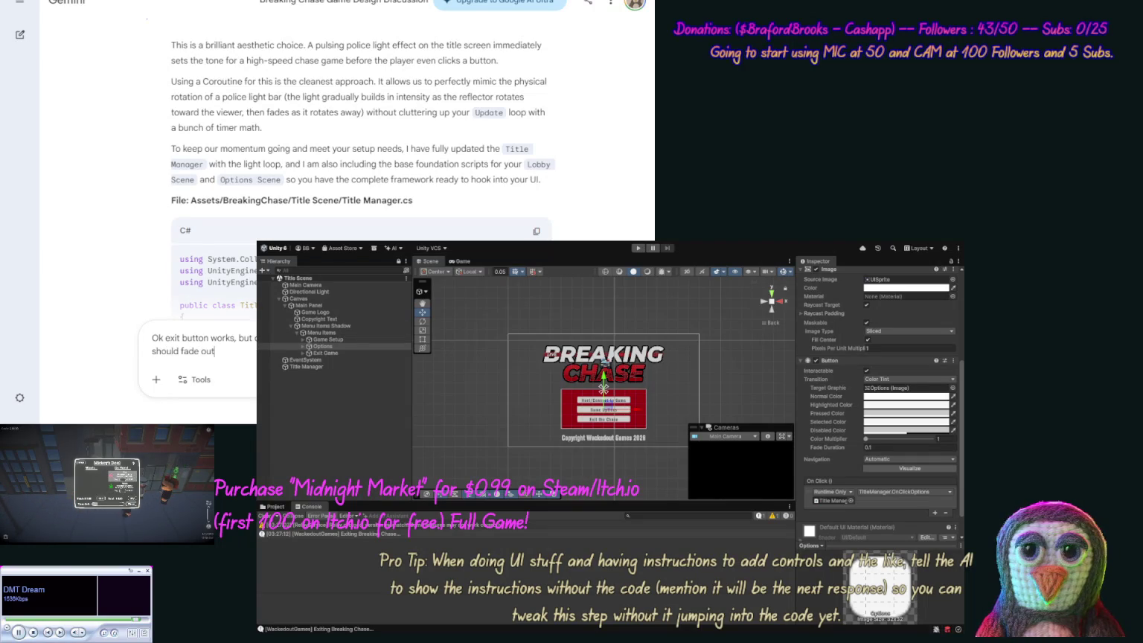
type(" close the")
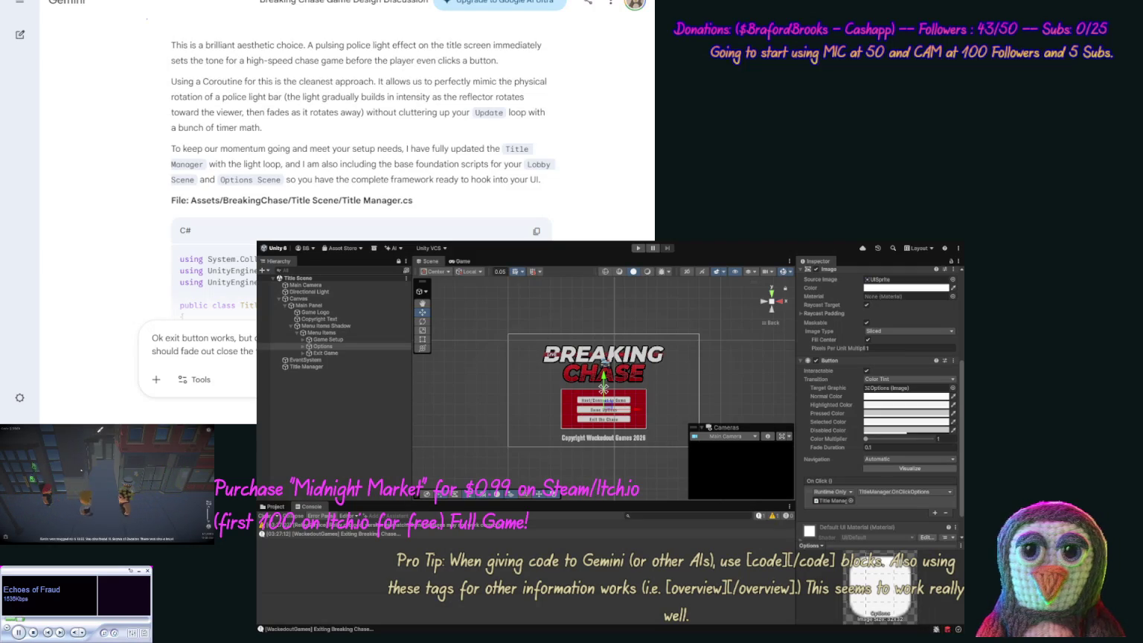
key("Return")
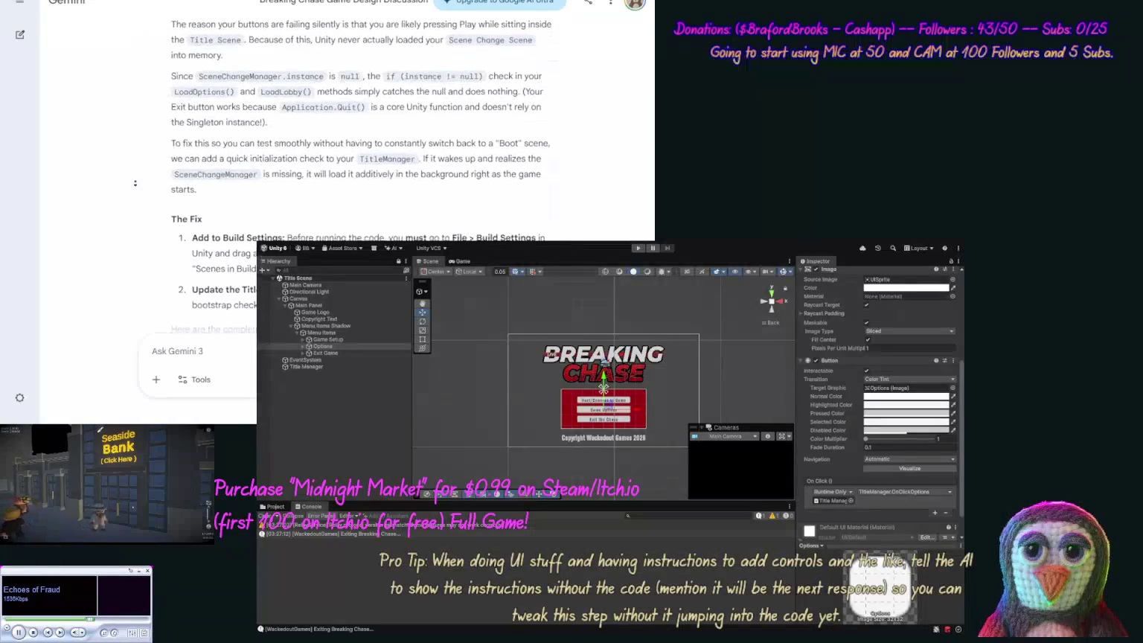
Scroll back up through Gemini's explanation of why the Scene Change Scene never loads.
scroll(131, 175, "up", 1)
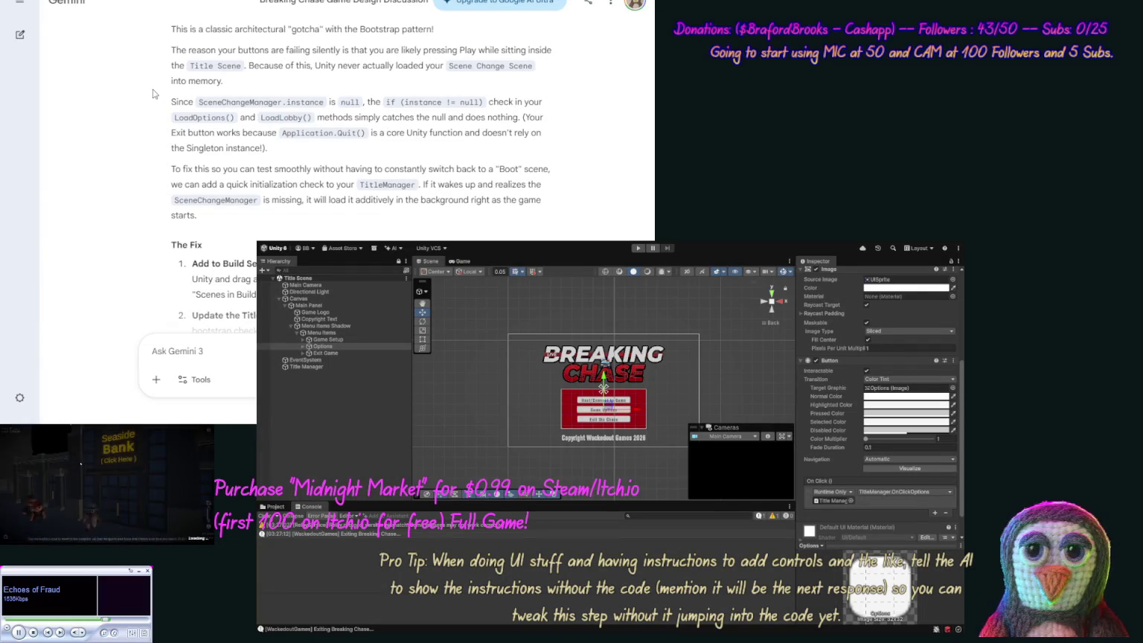
Copy the updated Title Manager.cs and Scene Change Manager.cs code blocks from Gemini's reply.
scroll(149, 104, "down", 3)
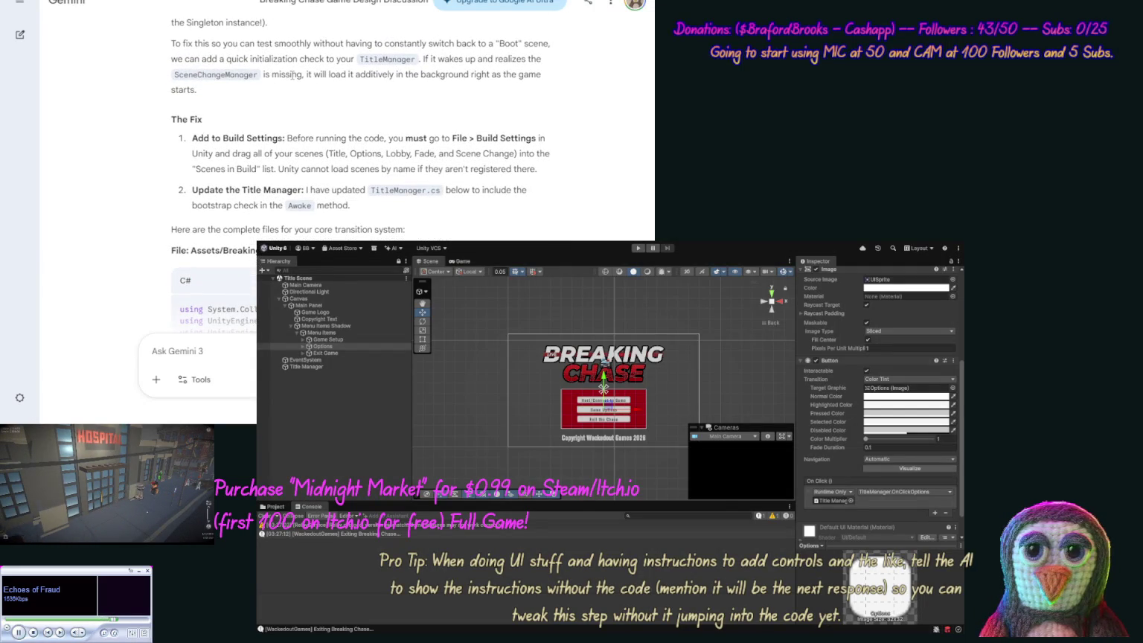
scroll(139, 129, "down", 2)
scroll(139, 129, "down", 1)
left_click(534, 155)
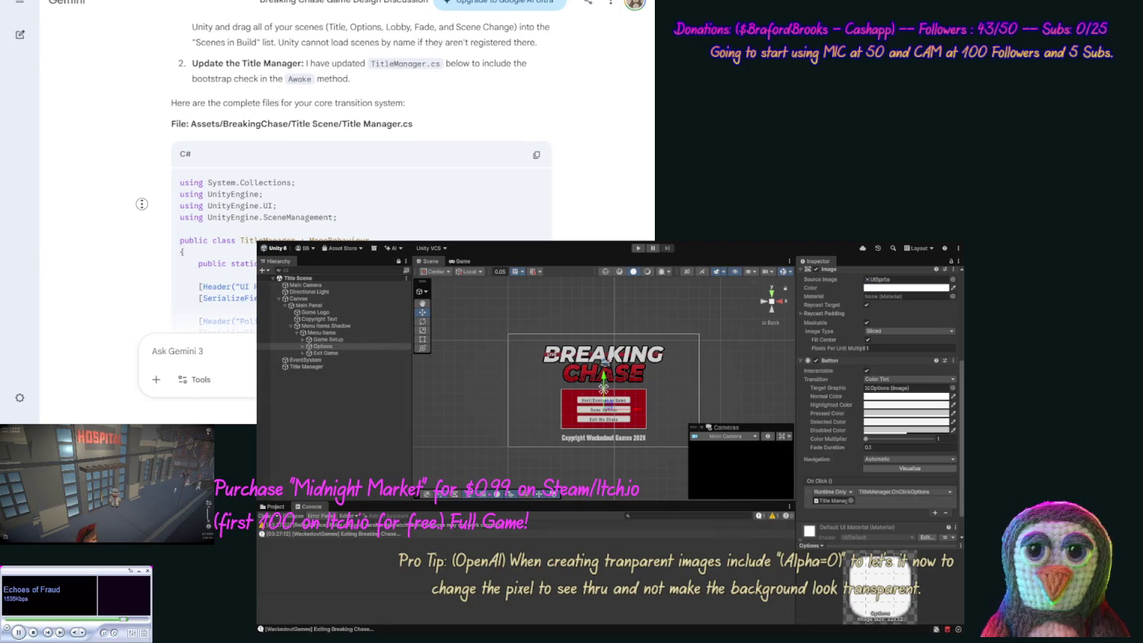
scroll(125, 294, "down", 10)
scroll(125, 289, "up", 8)
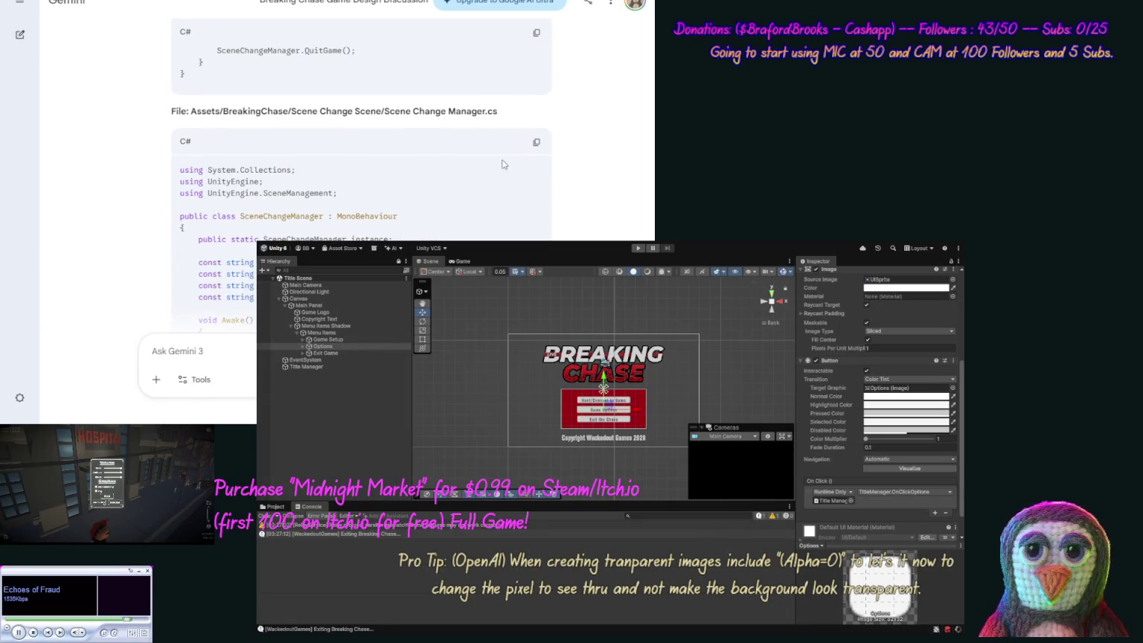
left_click(537, 143)
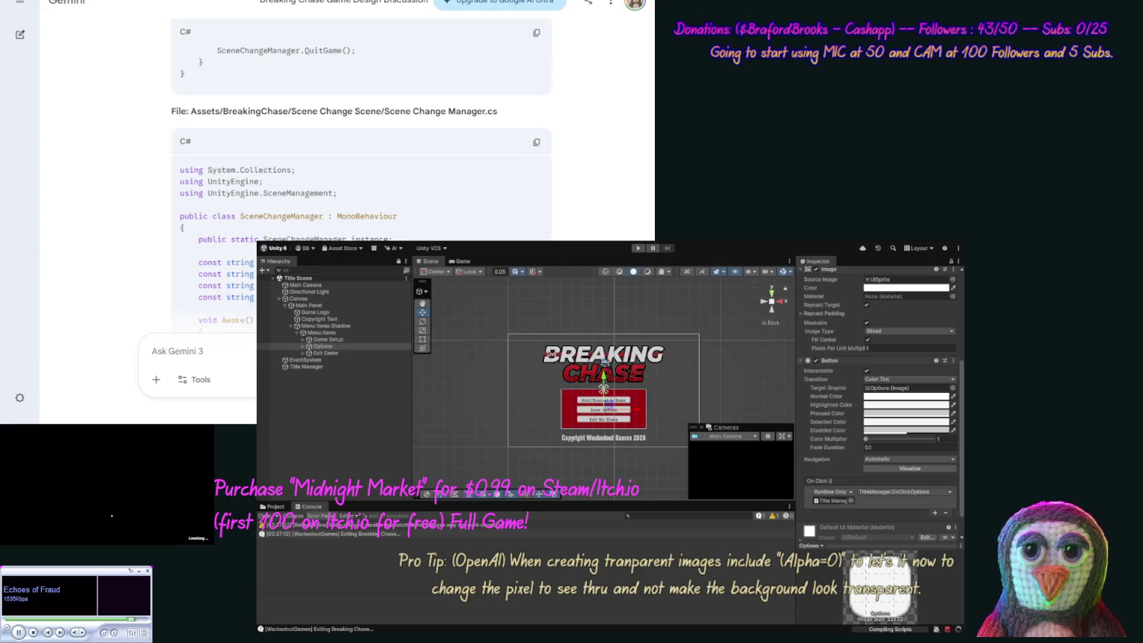
Copy the Fade Manager.cs code block, then start a Play-mode test of the title menu.
scroll(138, 238, "down", 15)
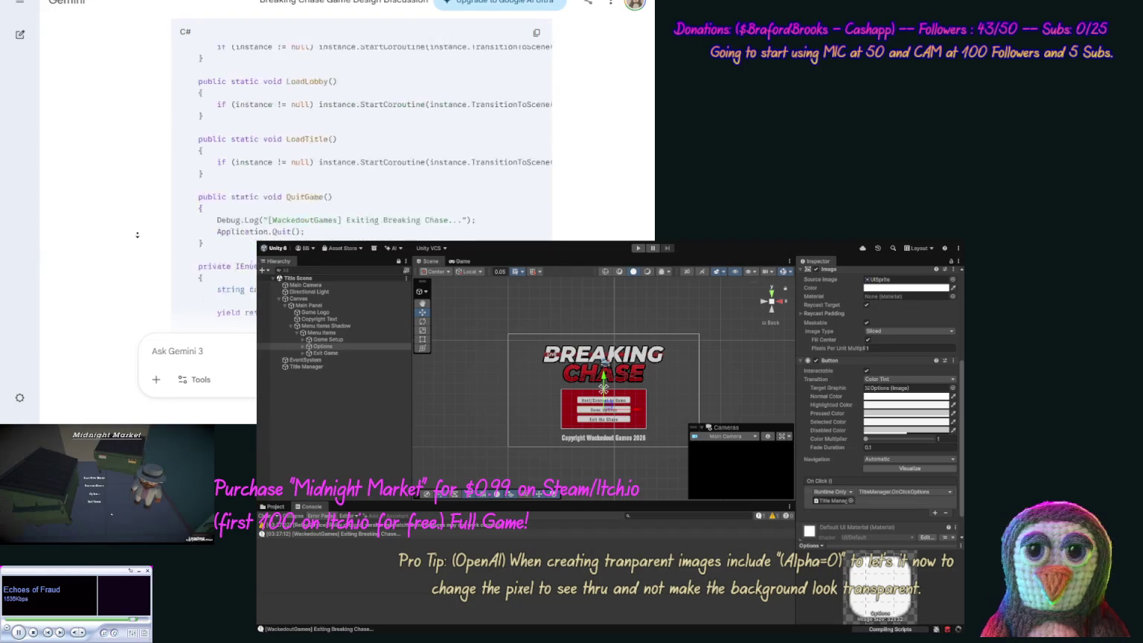
scroll(132, 165, "up", 8)
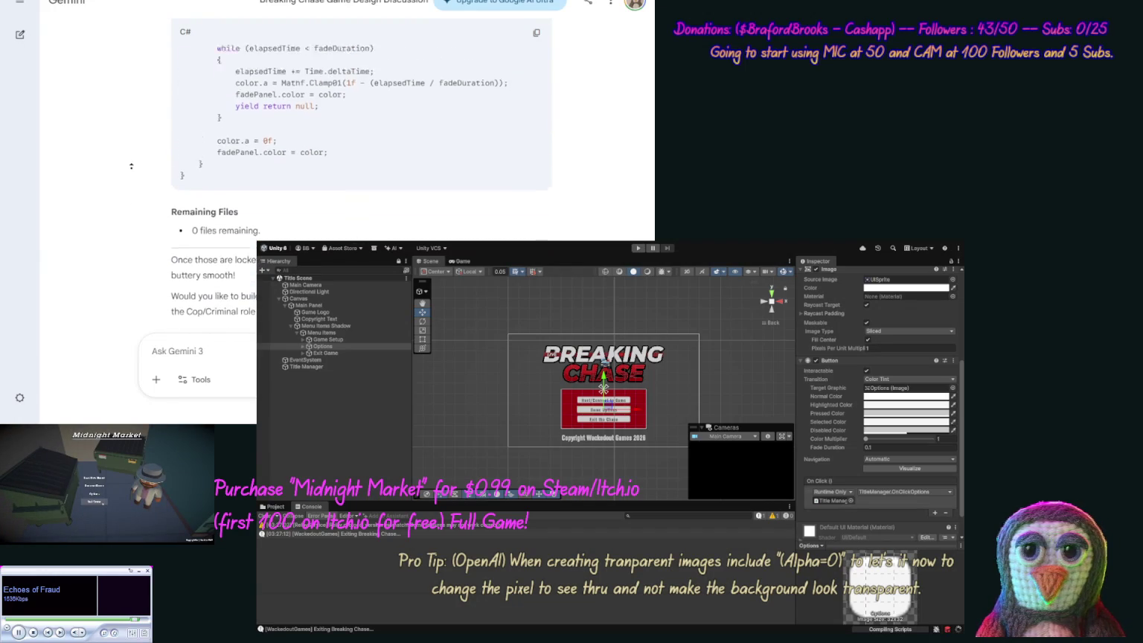
scroll(132, 165, "down", 5)
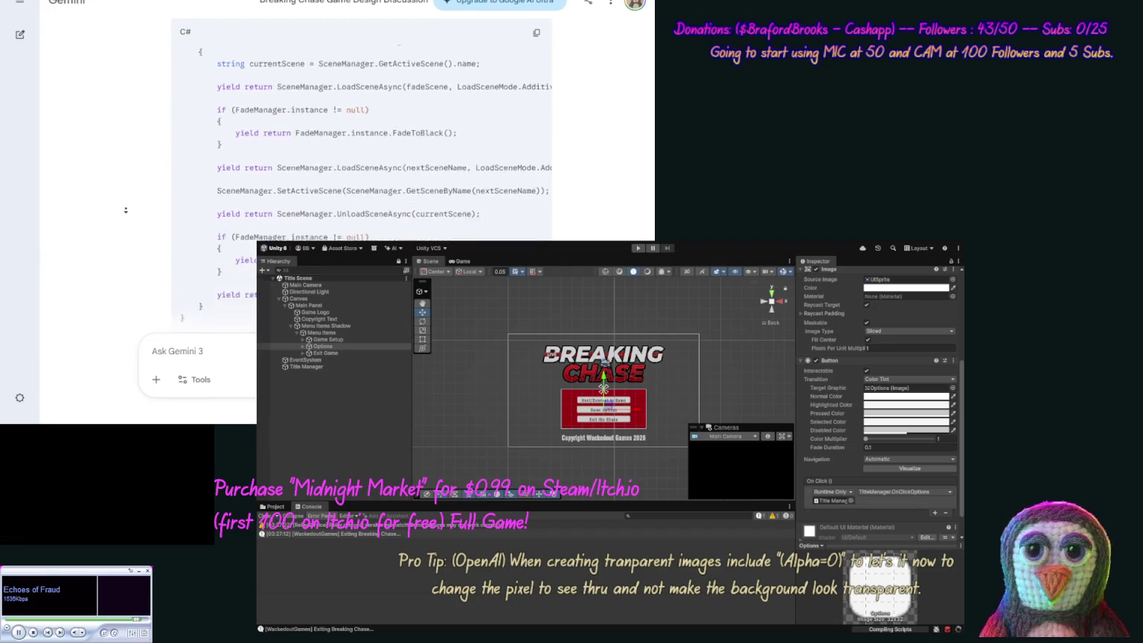
left_click(535, 212)
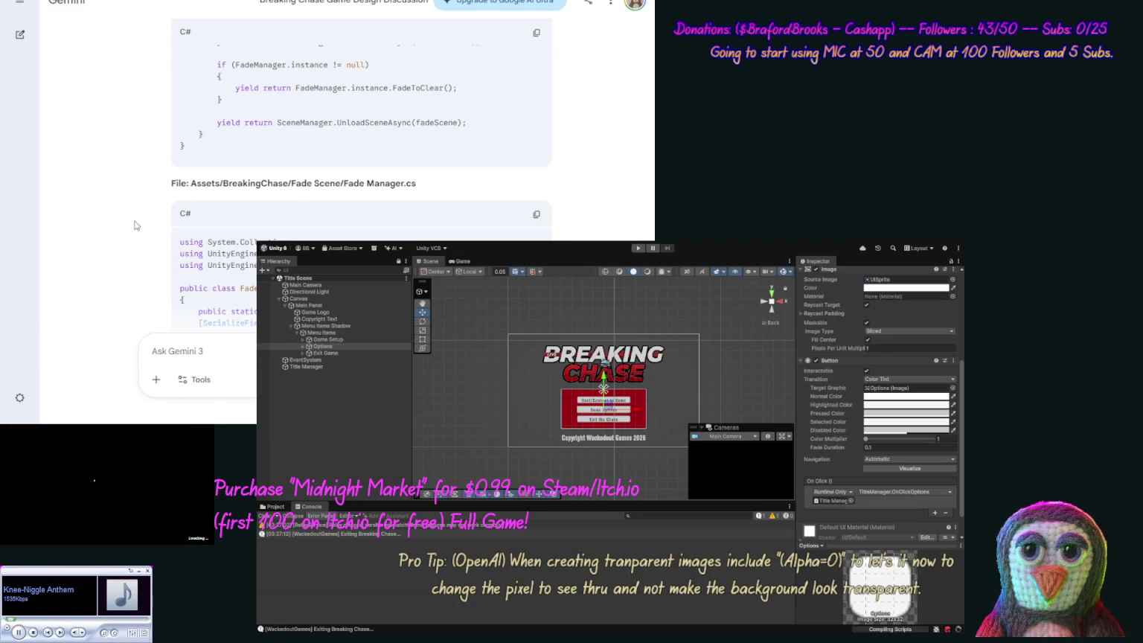
scroll(130, 230, "down", 10)
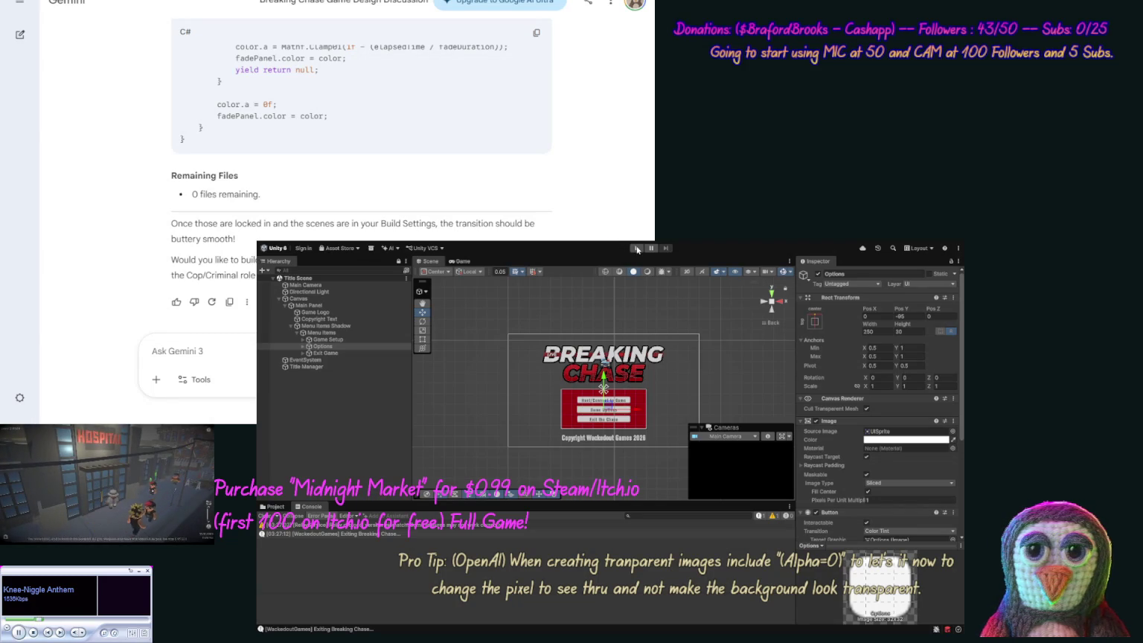
left_click(638, 250)
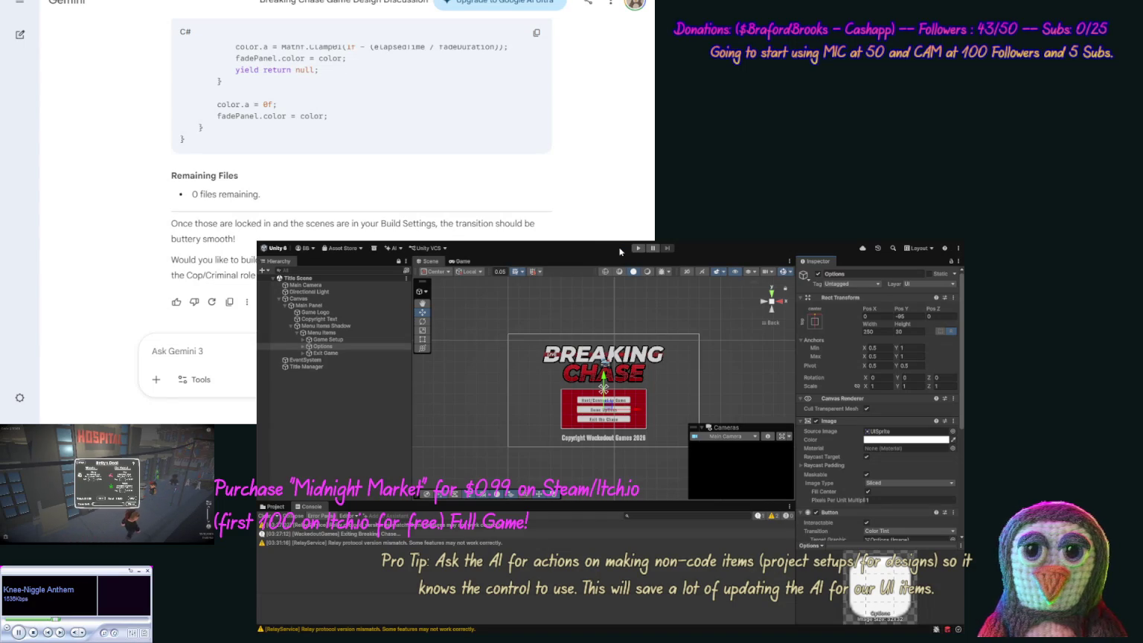
Playtest the Title Scene to confirm Game Options fades into the Options Scene, then stop and view Project assets.
left_click(640, 249)
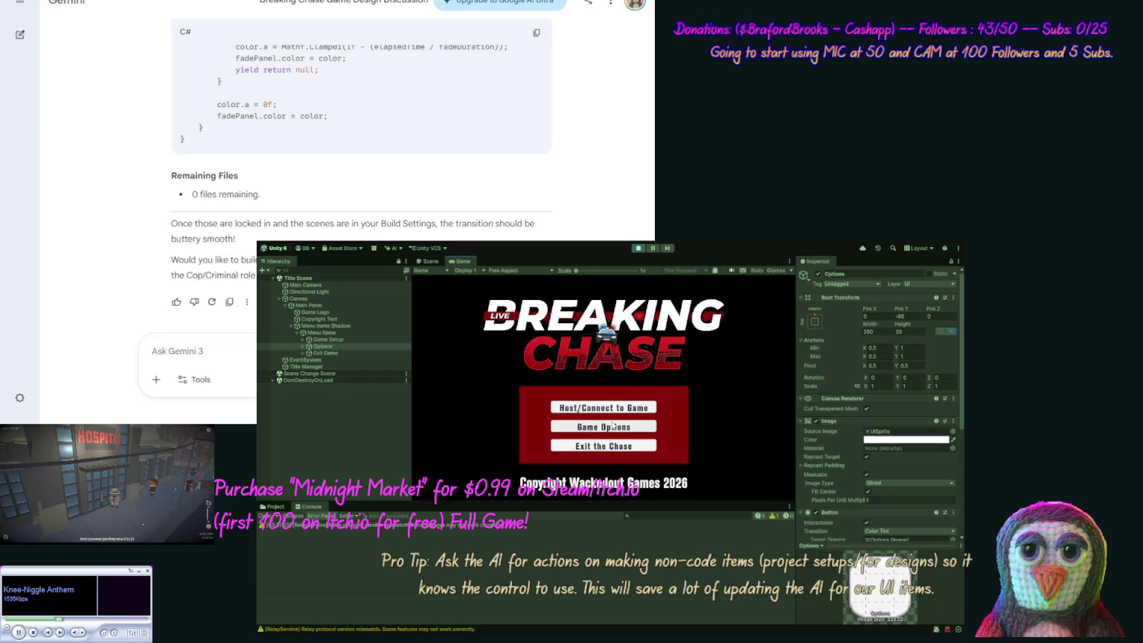
left_click(610, 431)
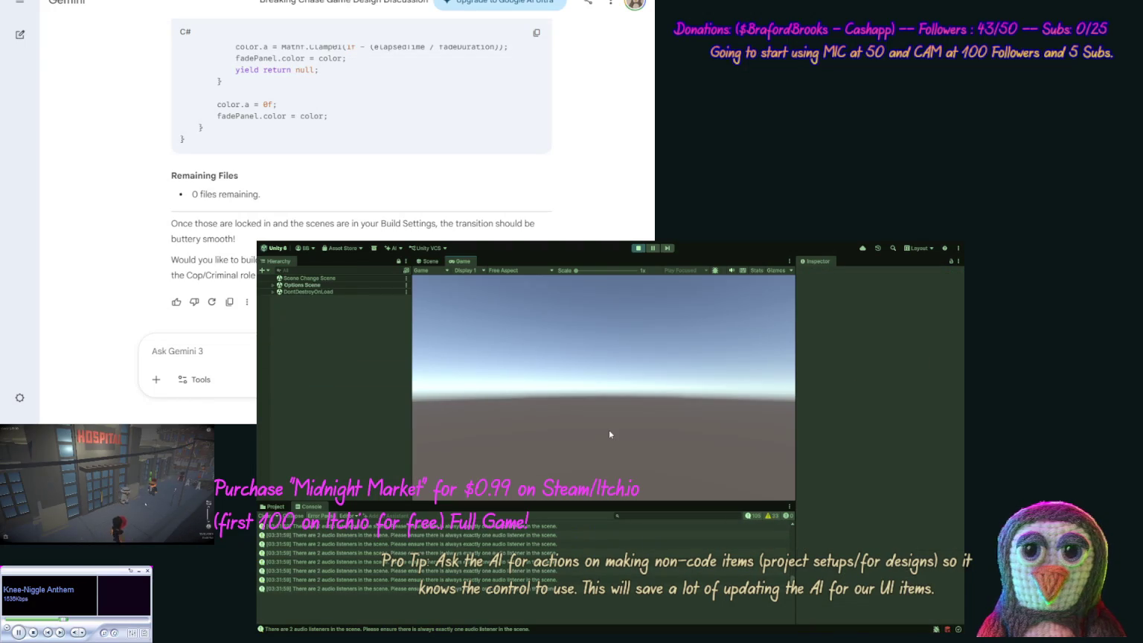
left_click(639, 249)
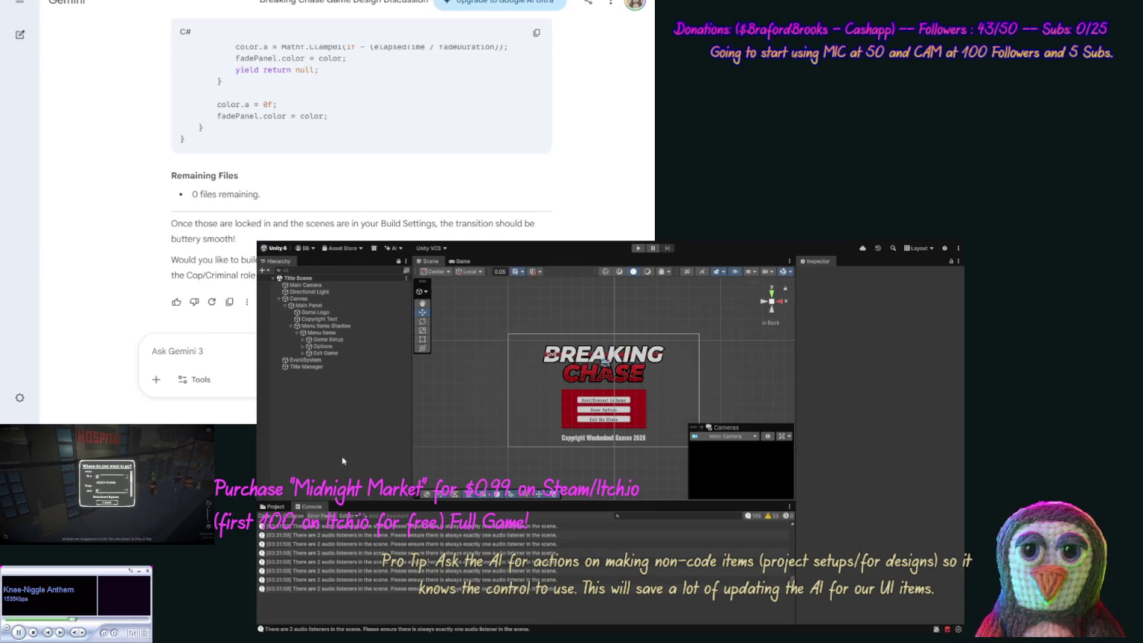
left_click(276, 507)
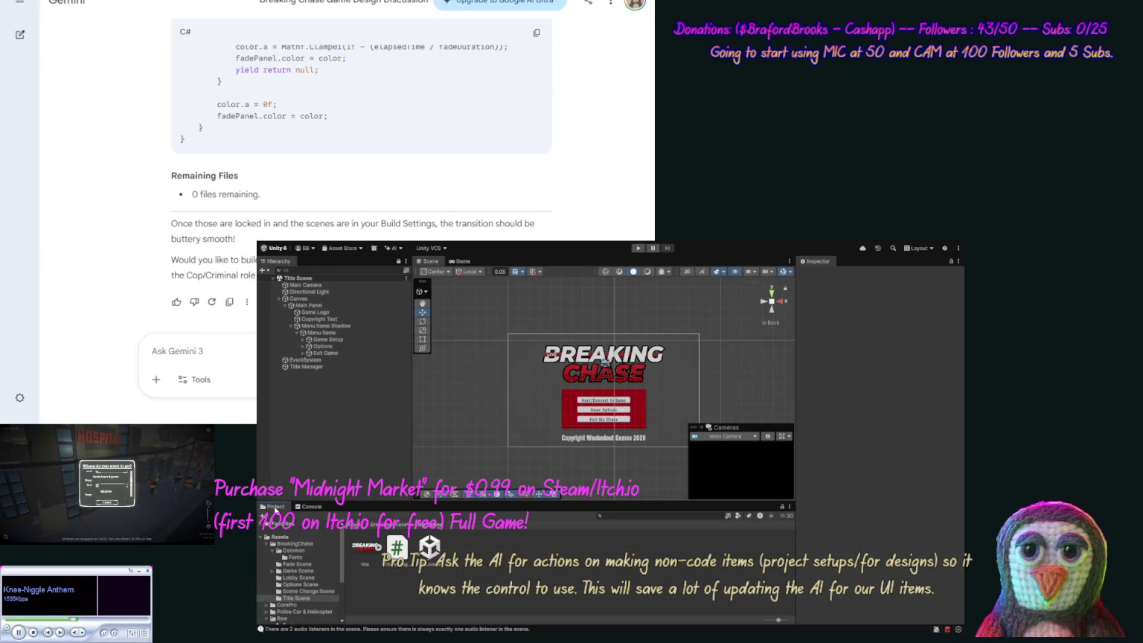
Open the Fade Scene, disable its Main Camera, then select the Title Scene and start playing.
left_click(307, 565)
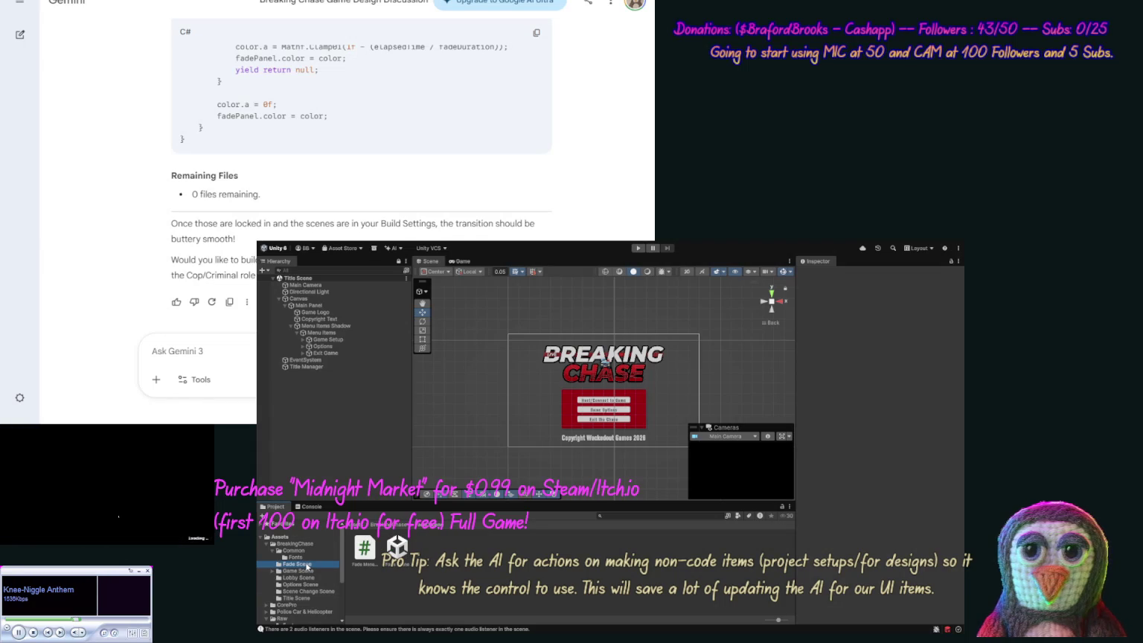
left_click(397, 548)
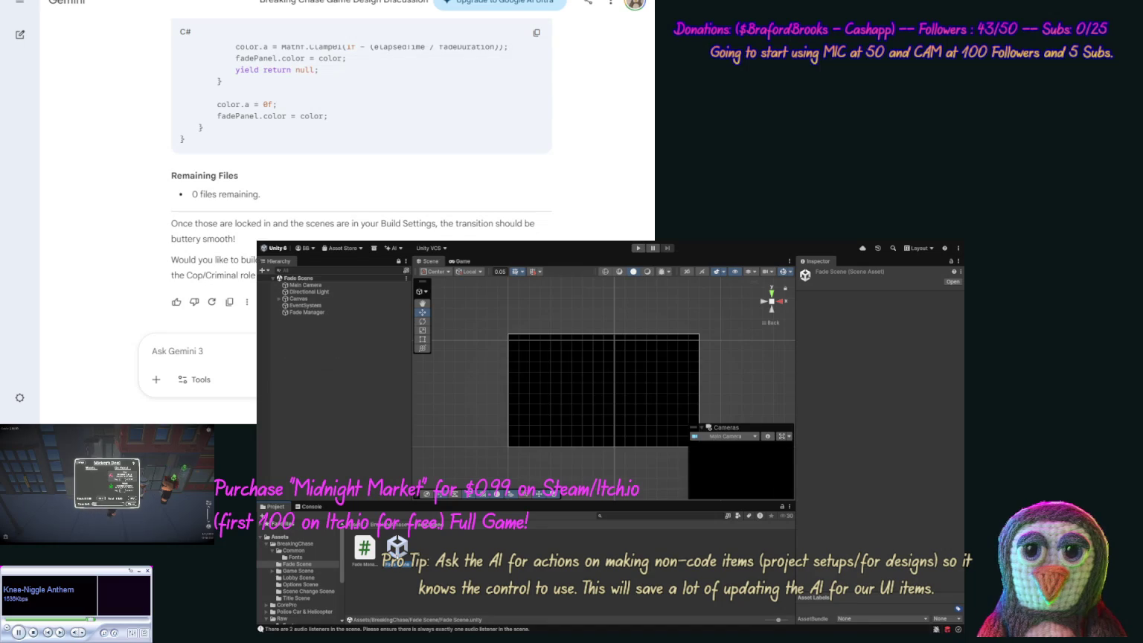
left_click(306, 285)
left_click(817, 274)
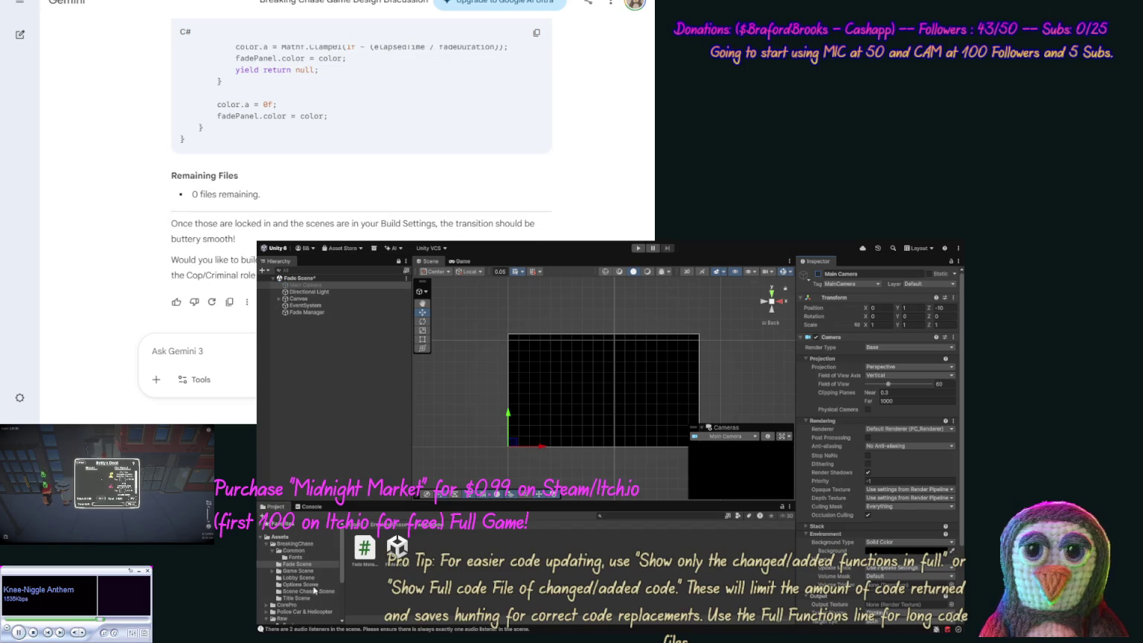
left_click(298, 597)
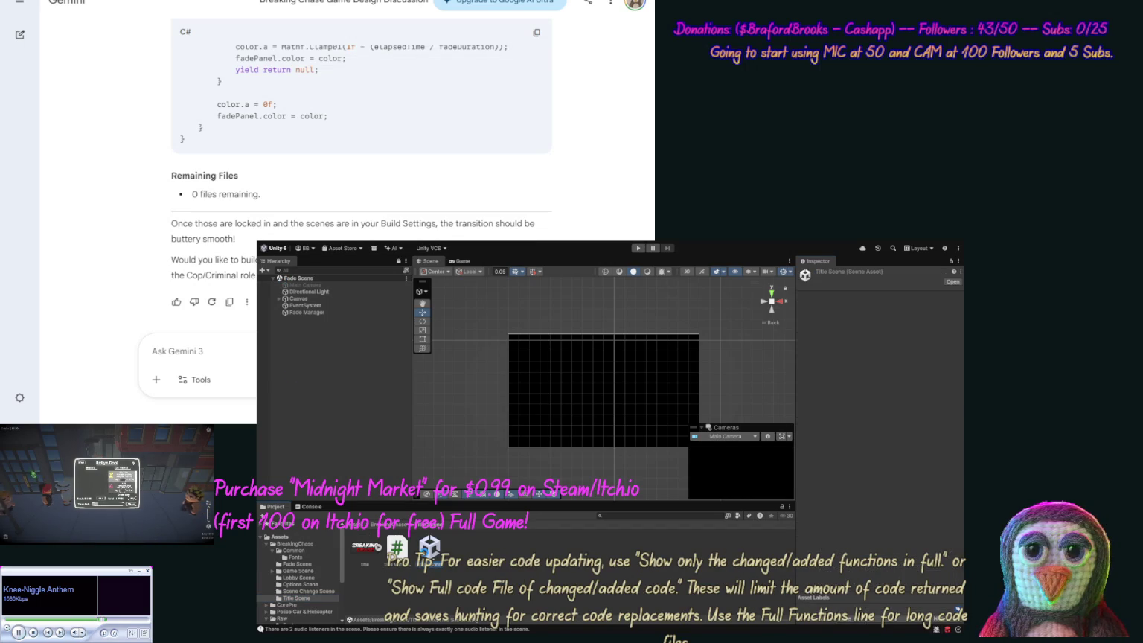
left_click(638, 248)
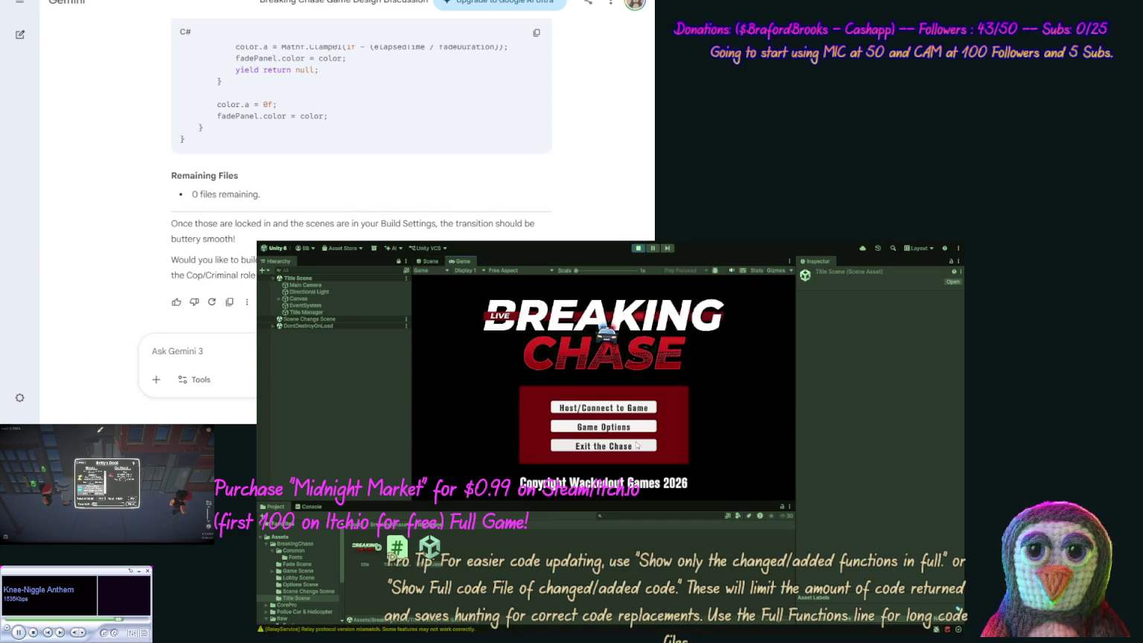
Click Game Options to check the Options Scene loads, then stop the playtest.
left_click(599, 428)
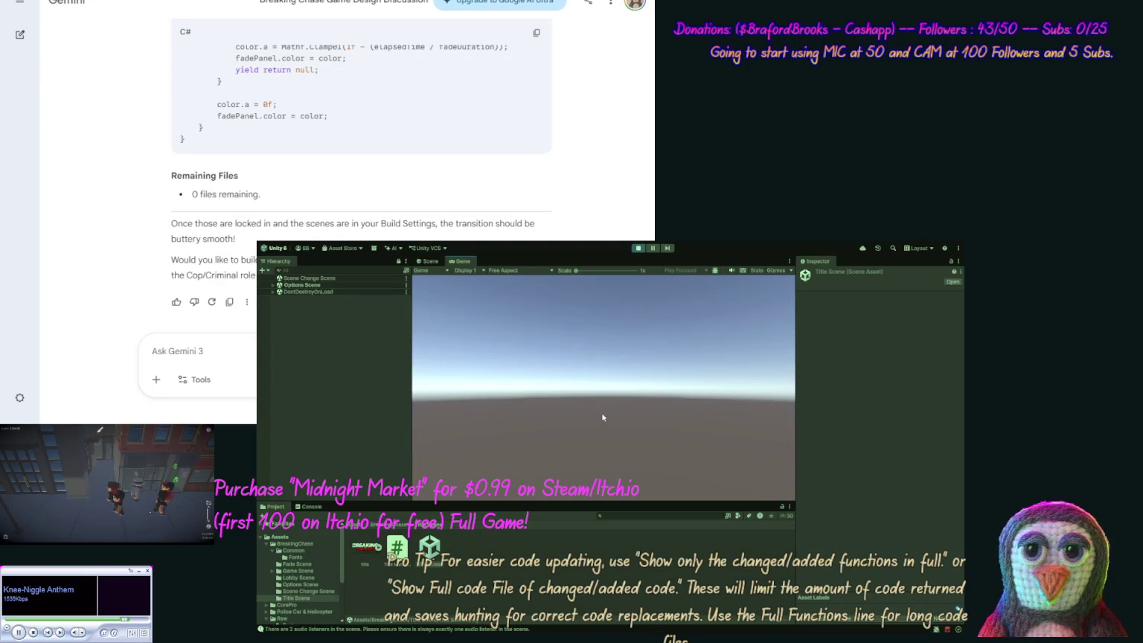
left_click(641, 248)
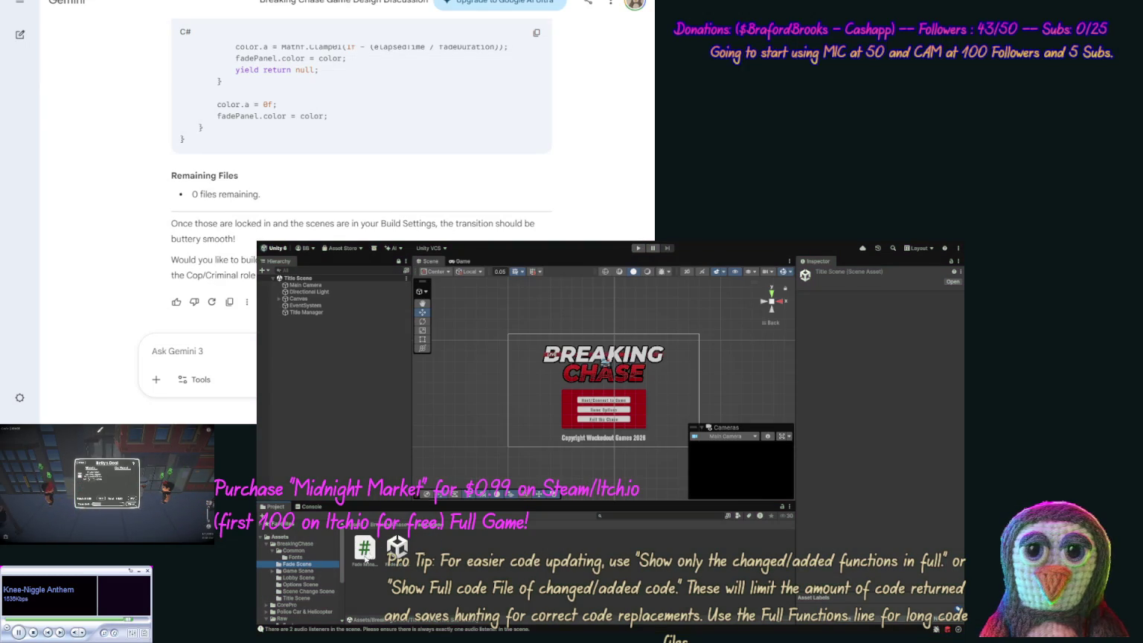
In the Fade Scene, disable the duplicate Directional Light and EventSystem, then reopen the Title Scene.
double_click(397, 547)
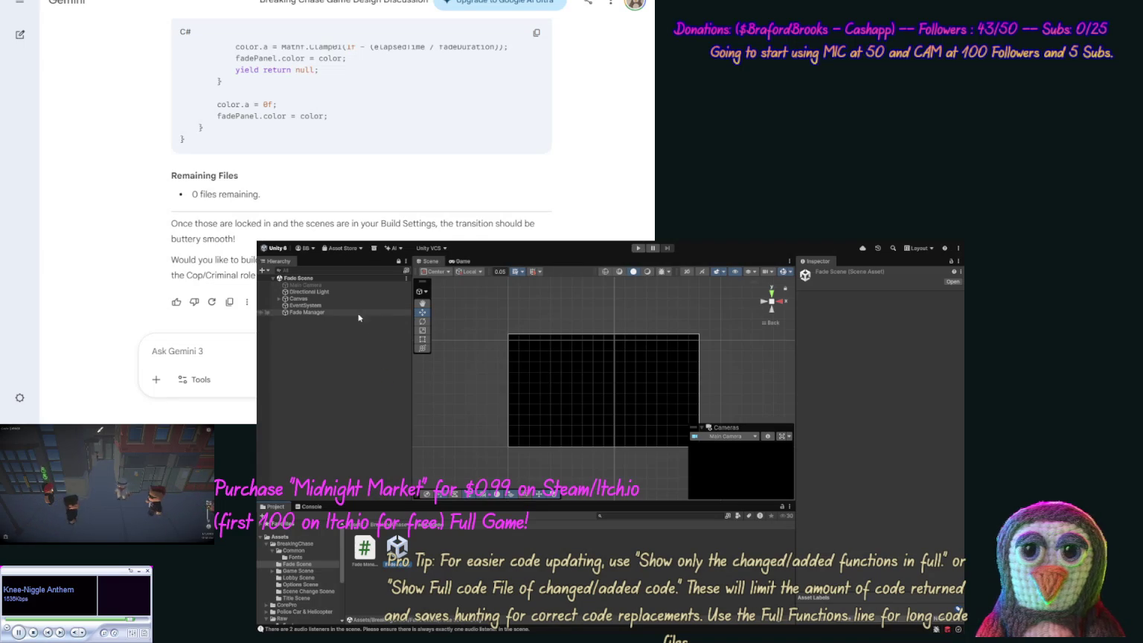
left_click(333, 291)
left_click(817, 274)
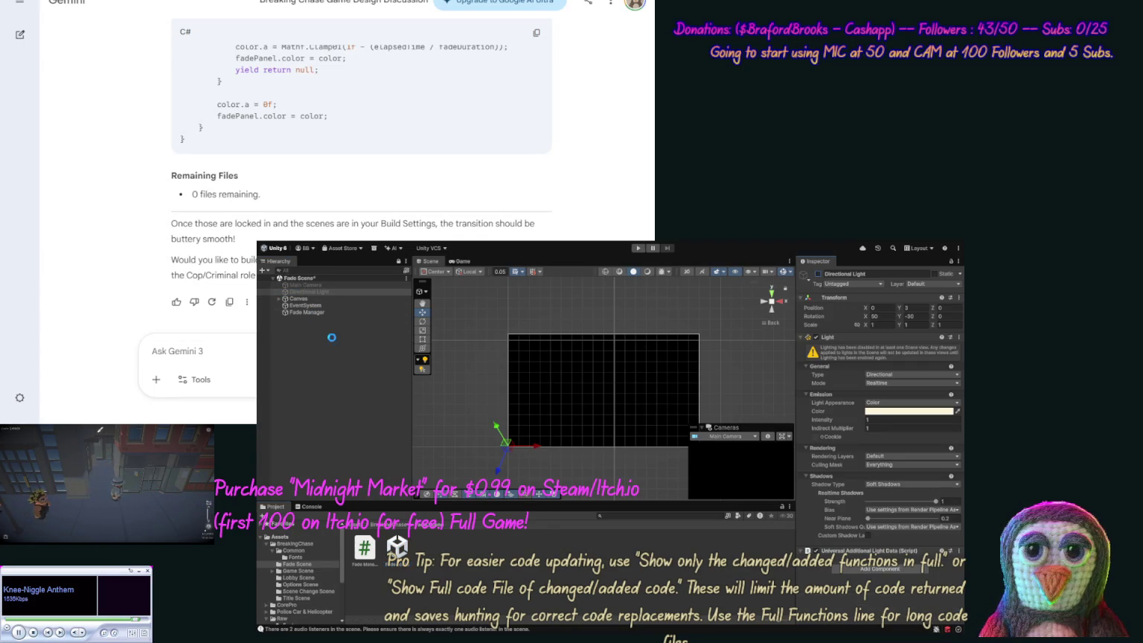
left_click(345, 304)
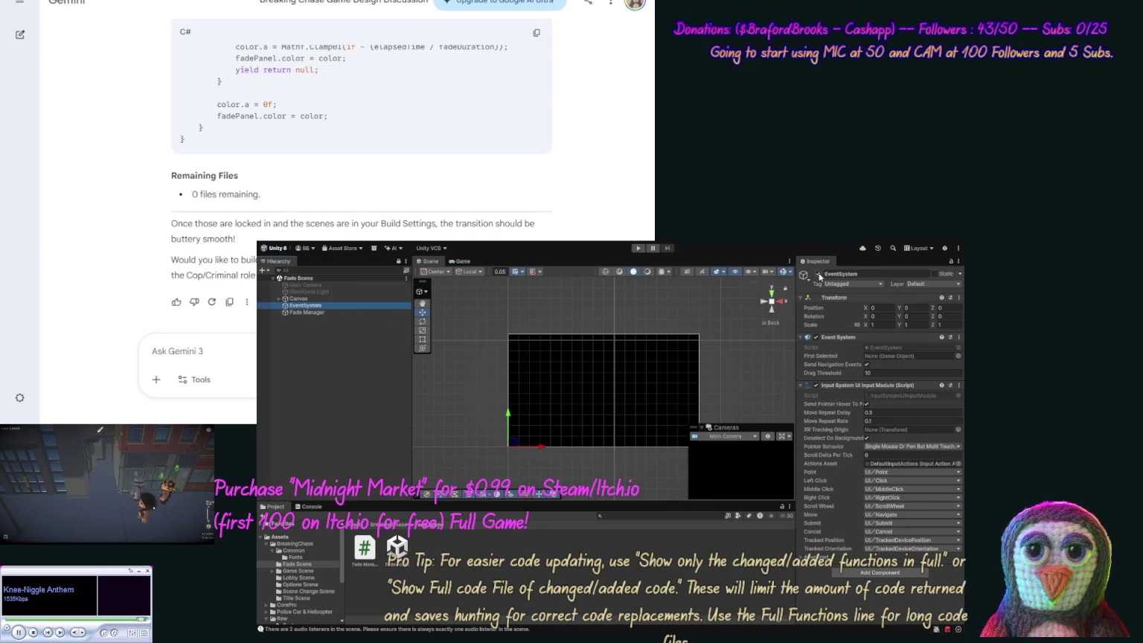
left_click(817, 274)
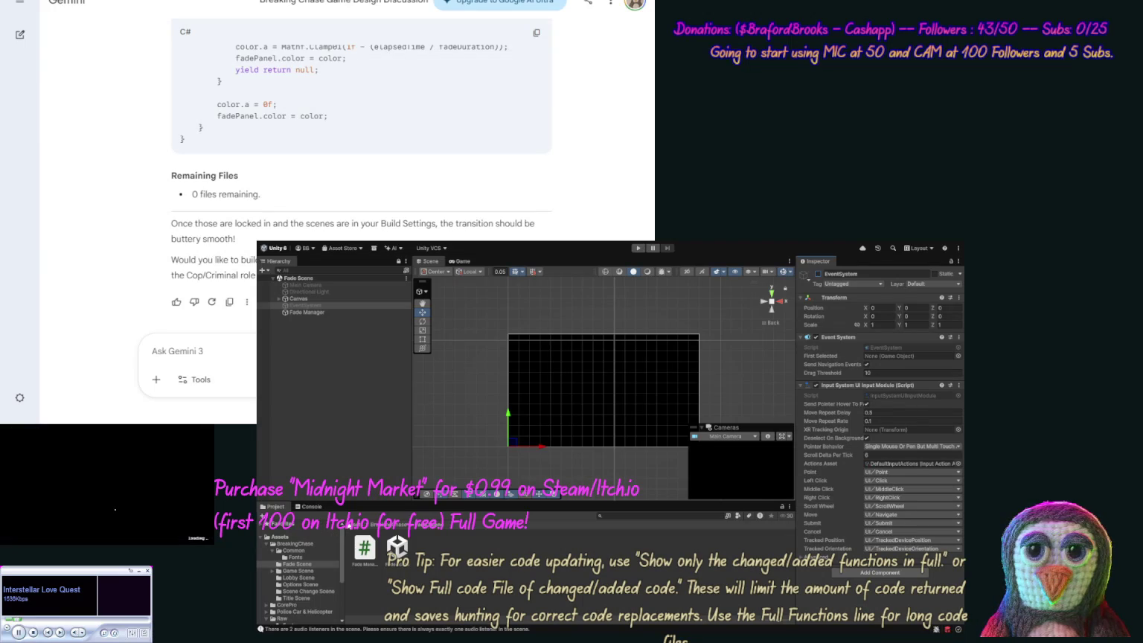
left_click(305, 598)
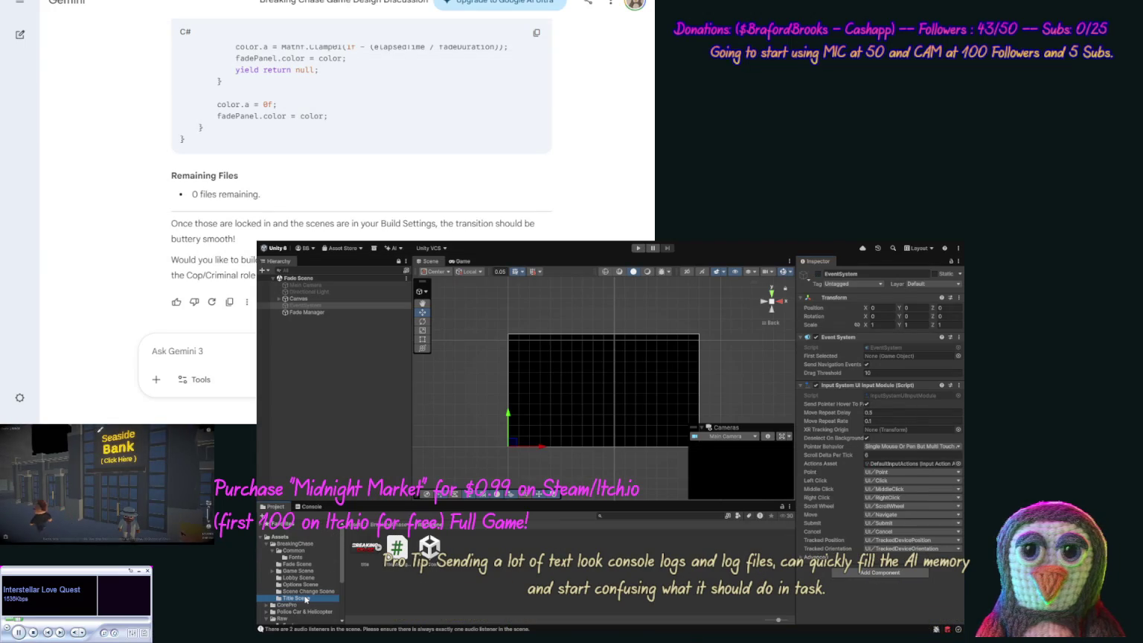
left_click(430, 547)
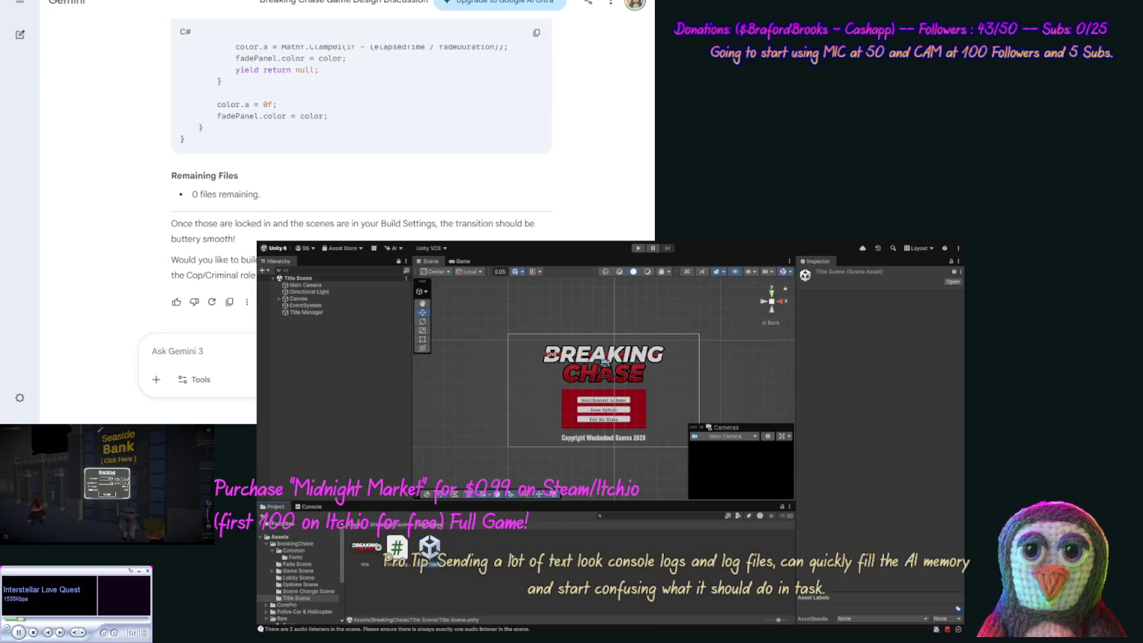
left_click(638, 248)
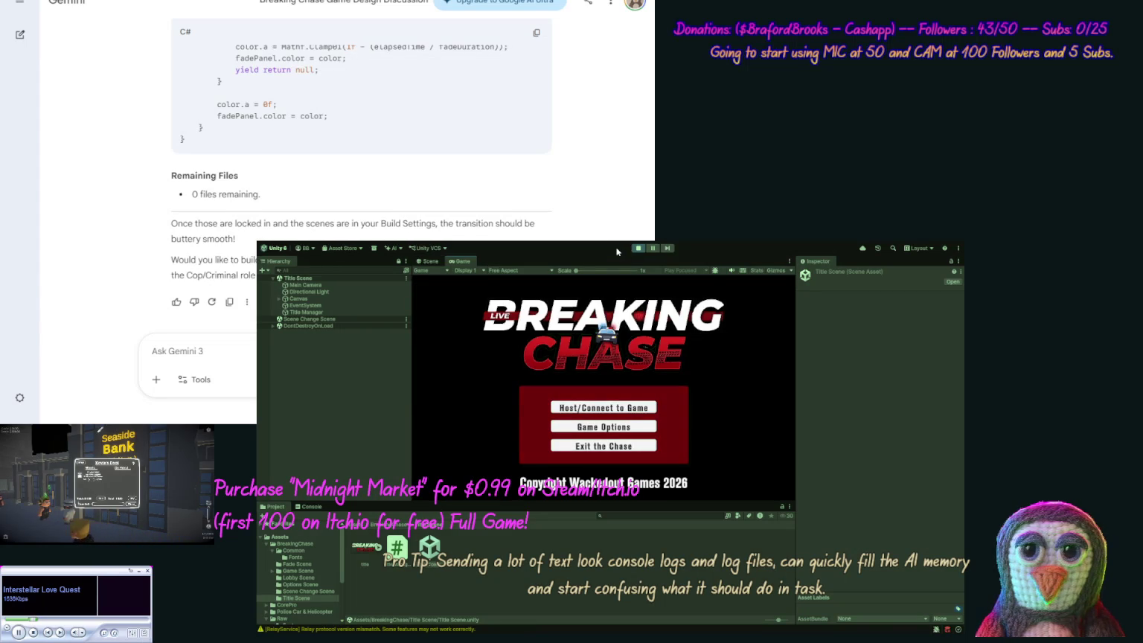
left_click(603, 428)
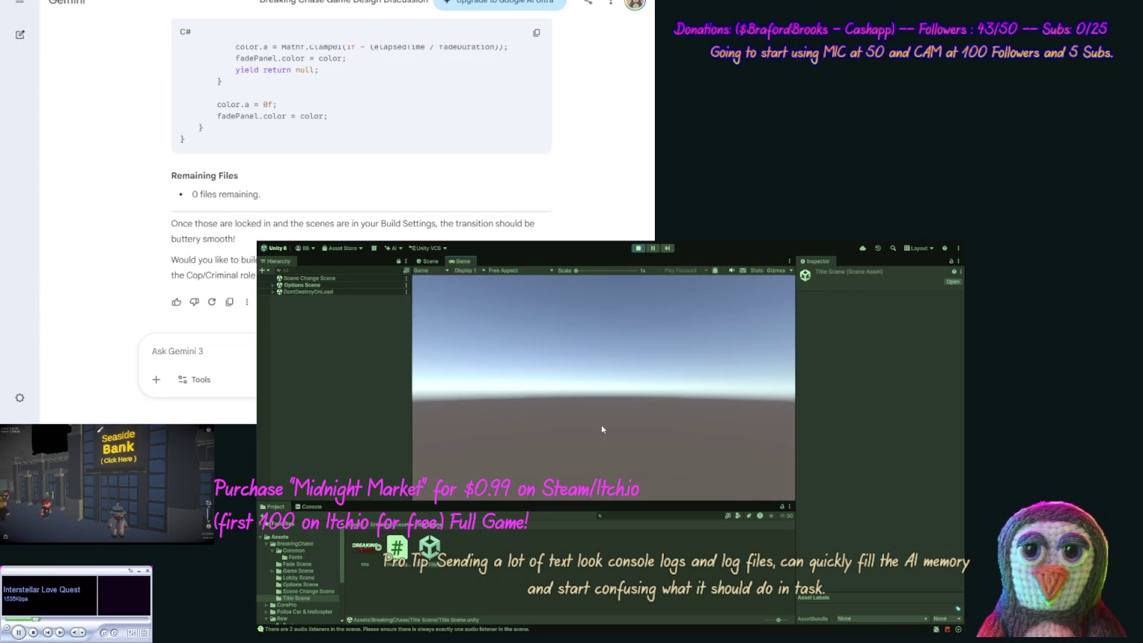
left_click(638, 249)
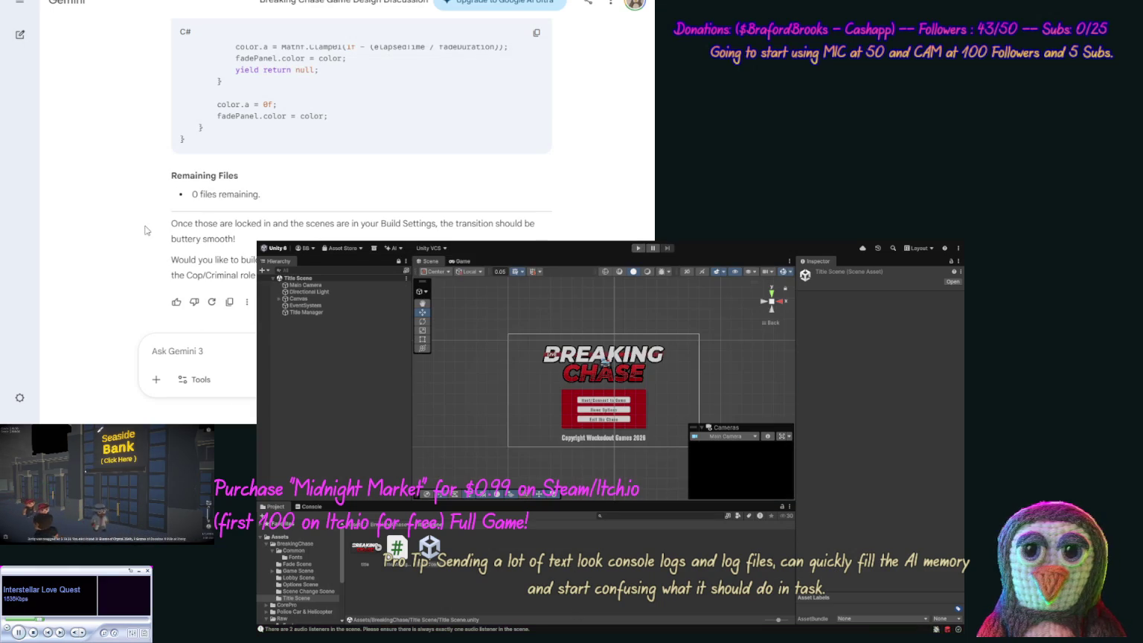
left_click(152, 351)
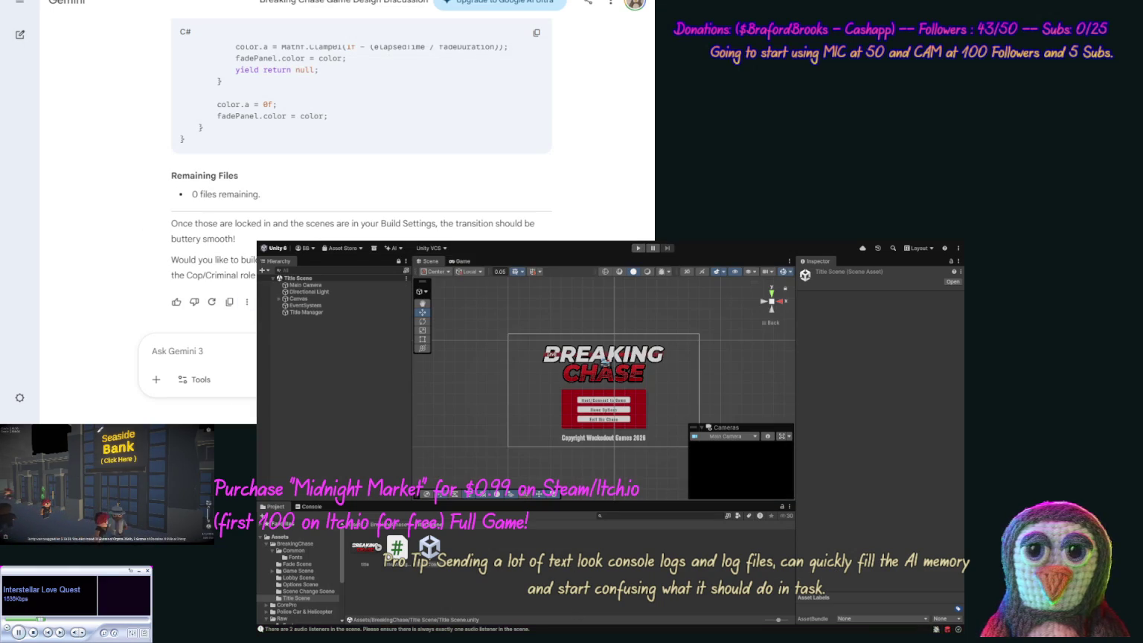
Start typing 'Ok thanks, we have a work…' in the Gemini prompt.
type("Ok")
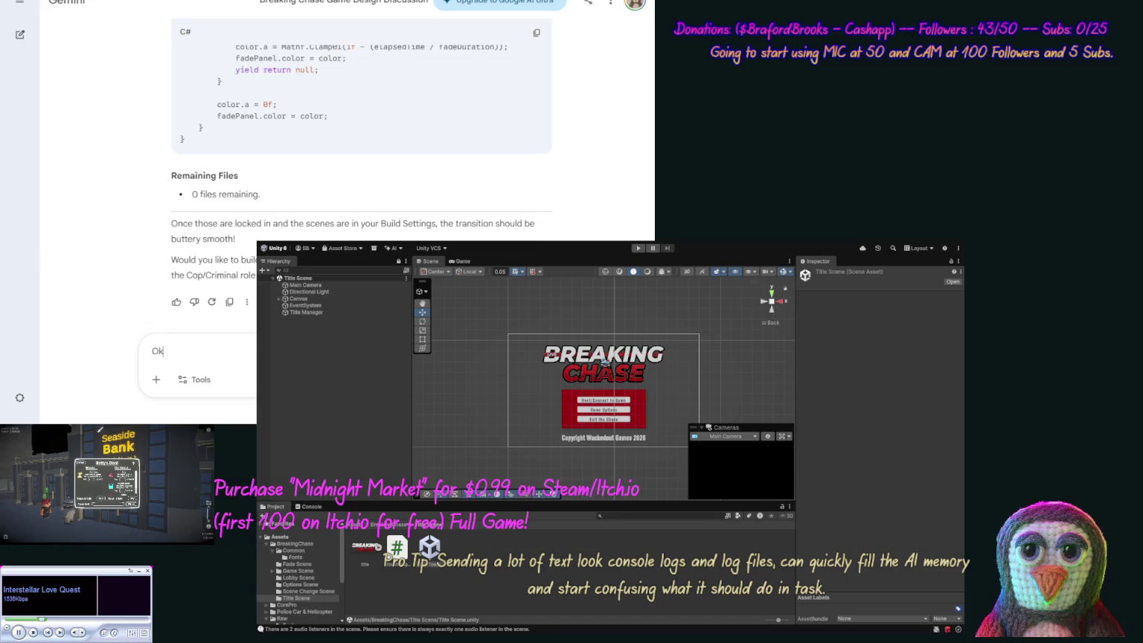
type(" thanks, ")
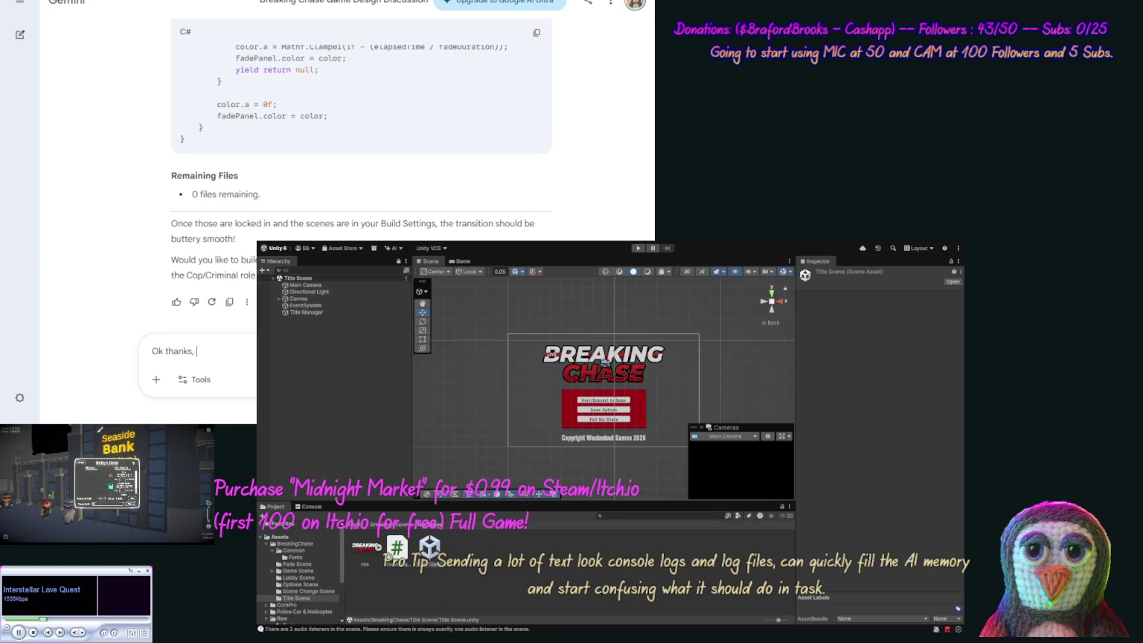
type("we have a work")
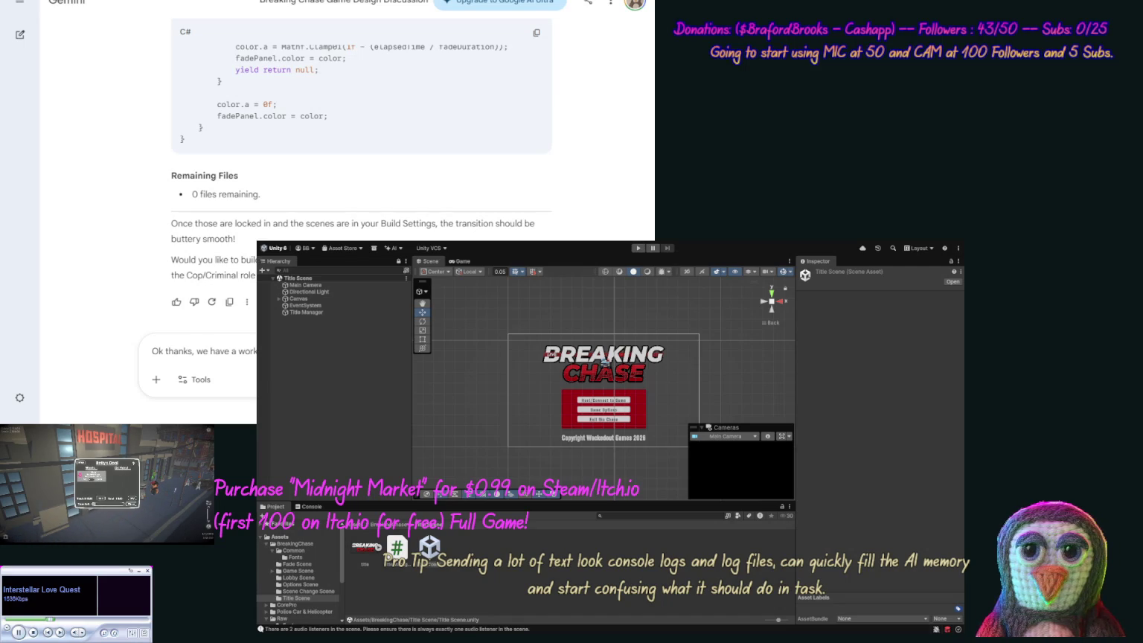
left_click(639, 249)
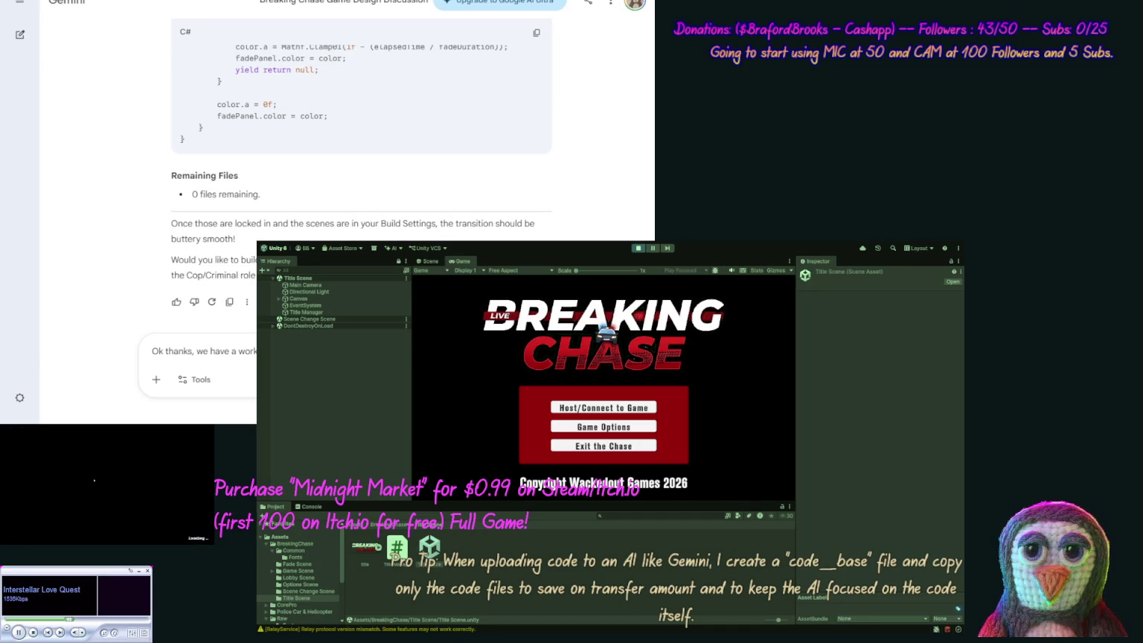
left_click(638, 248)
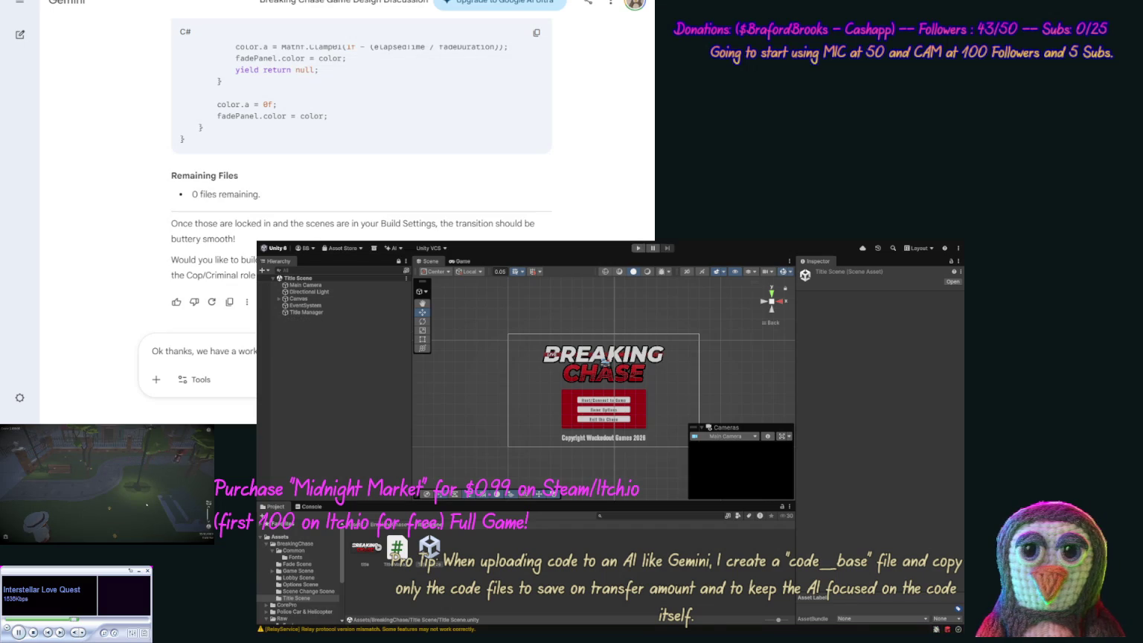
key("ctrl+v")
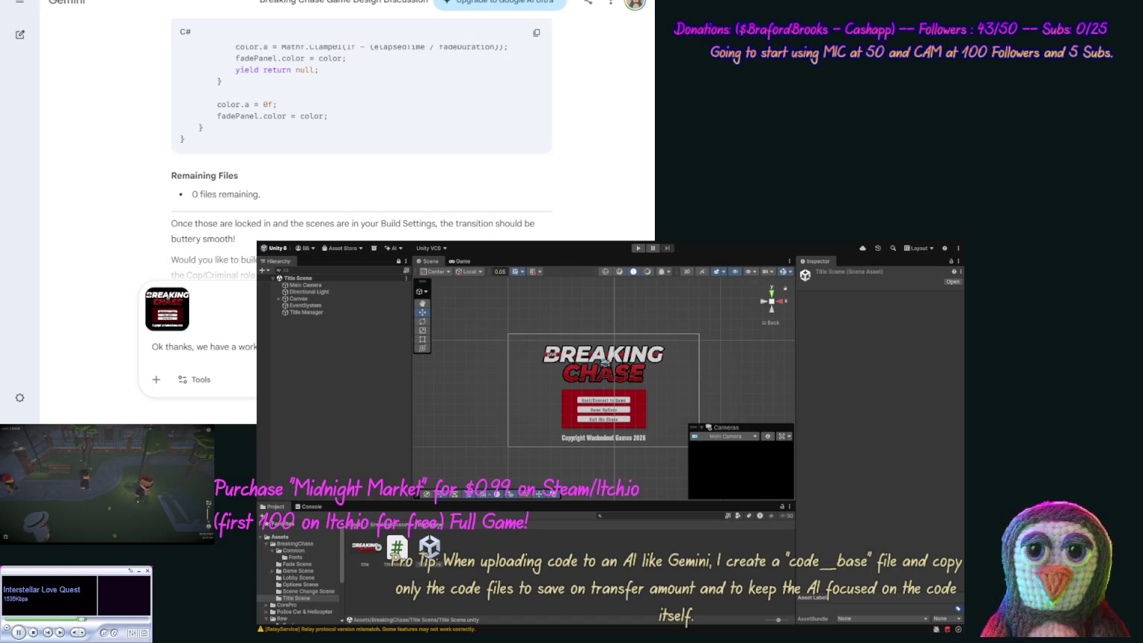
Ask for advice on saving Music/Sound Volume and Post-Process options, send it, and scroll the reply.
type("now ")
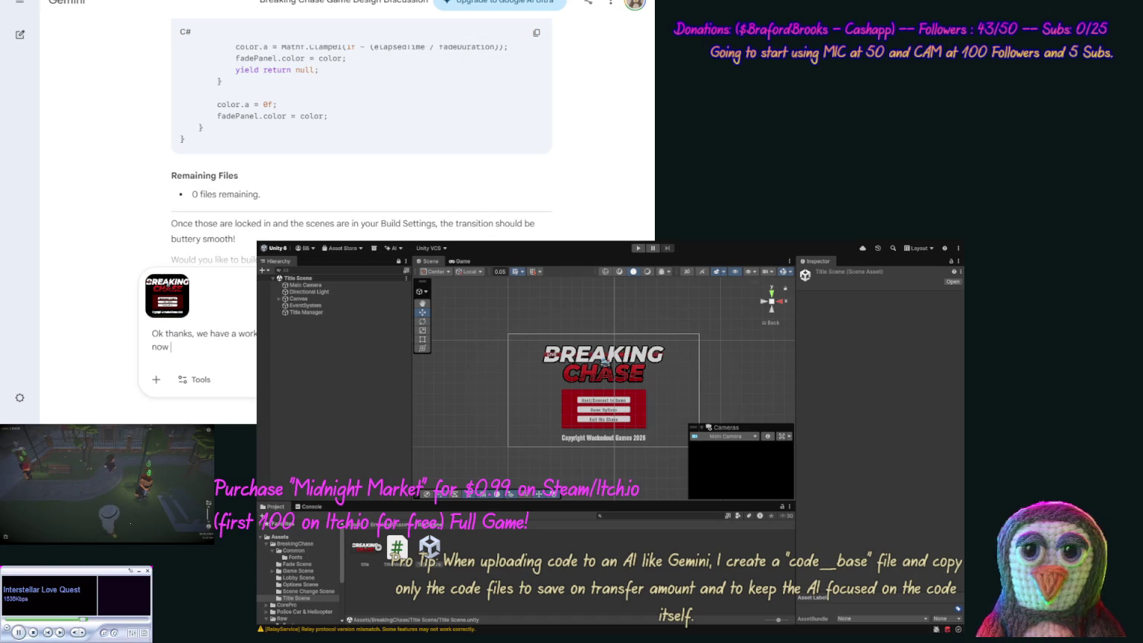
type("we only")
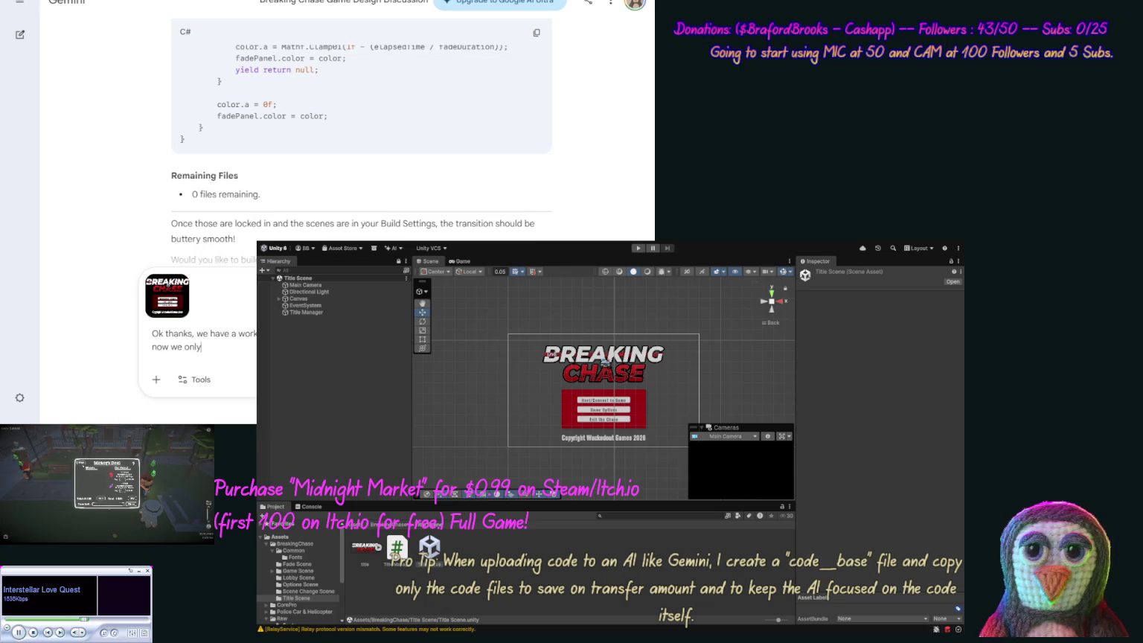
type(" need ")
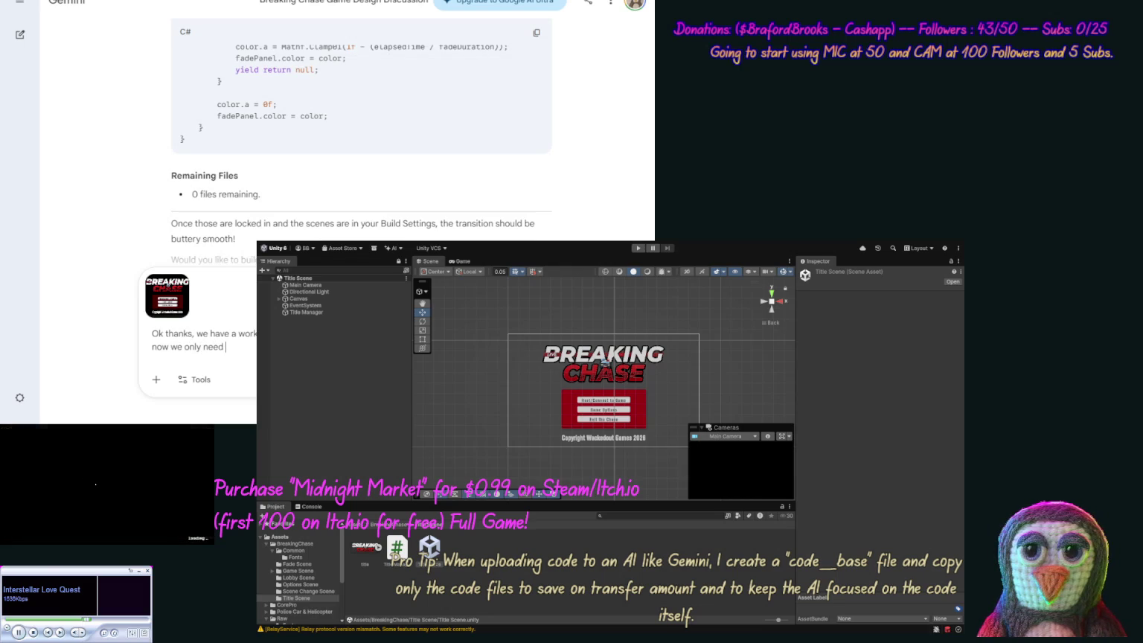
type("Music")
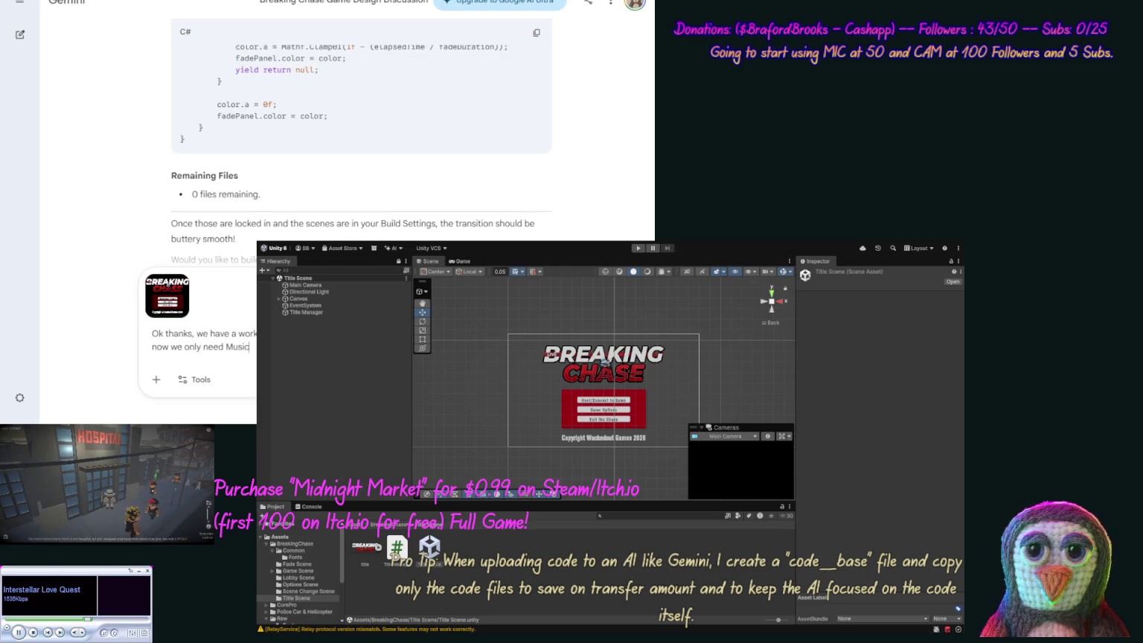
type("/S")
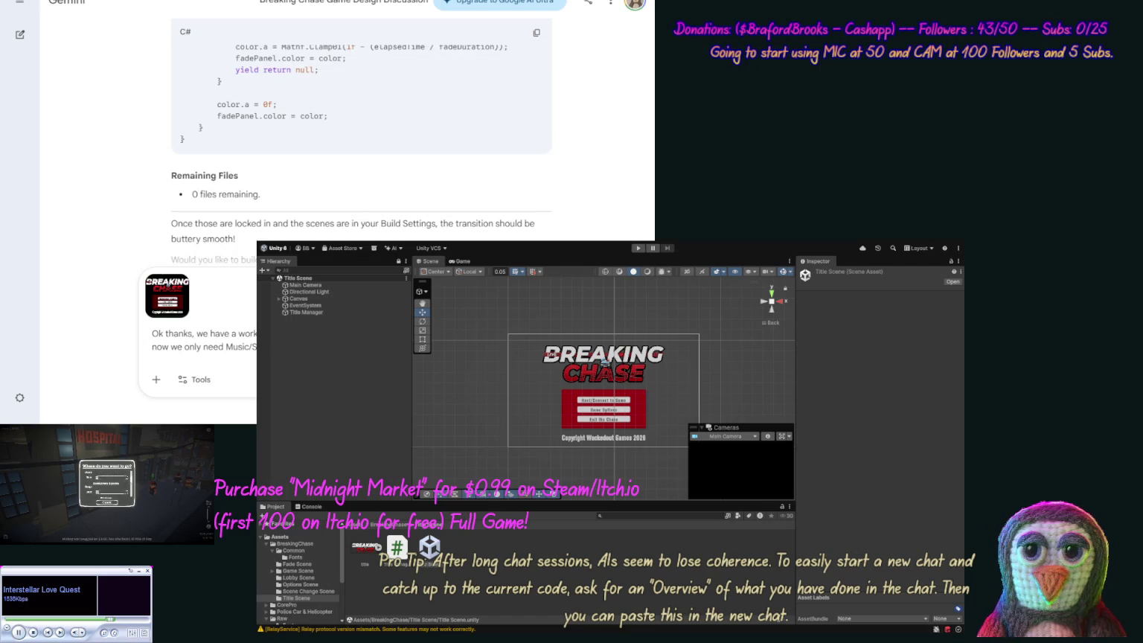
type("your nex")
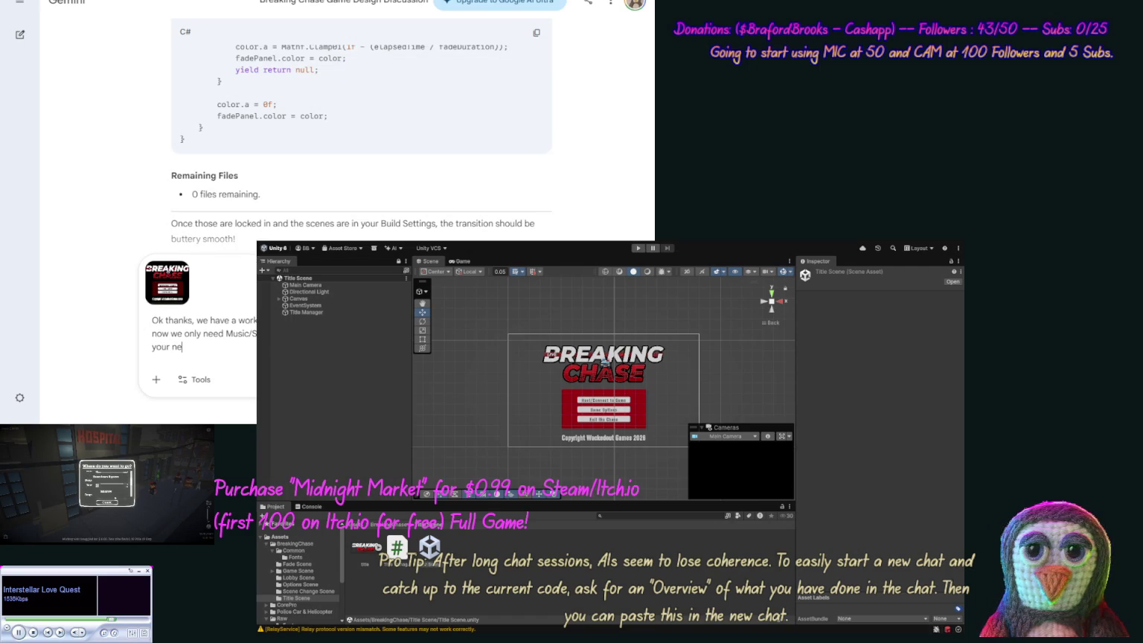
type("t response, ins")
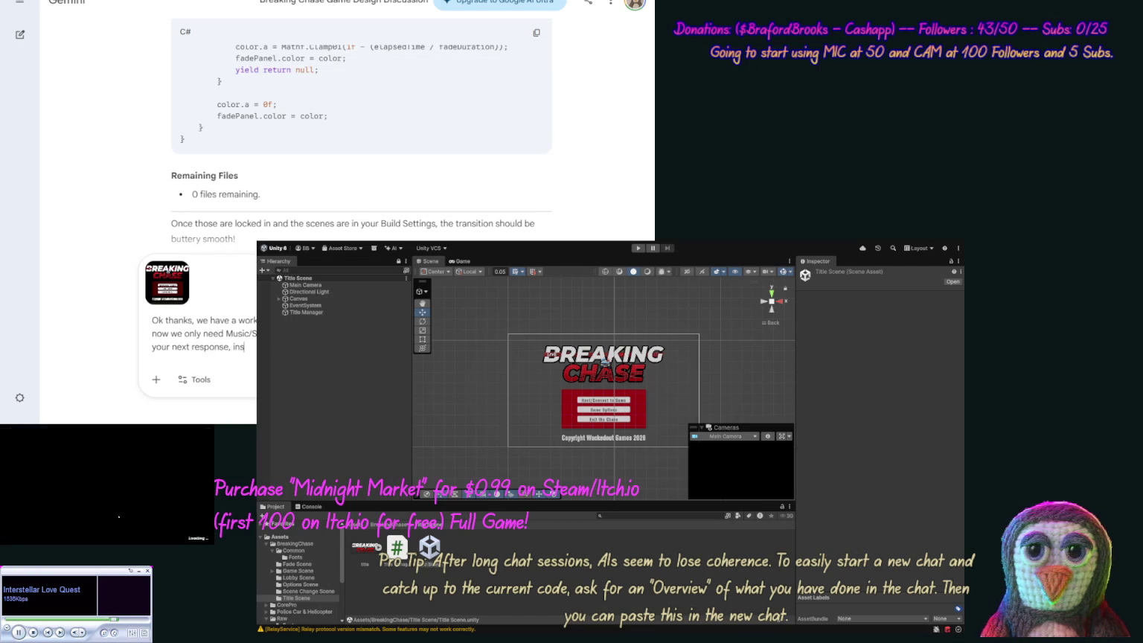
type("tea")
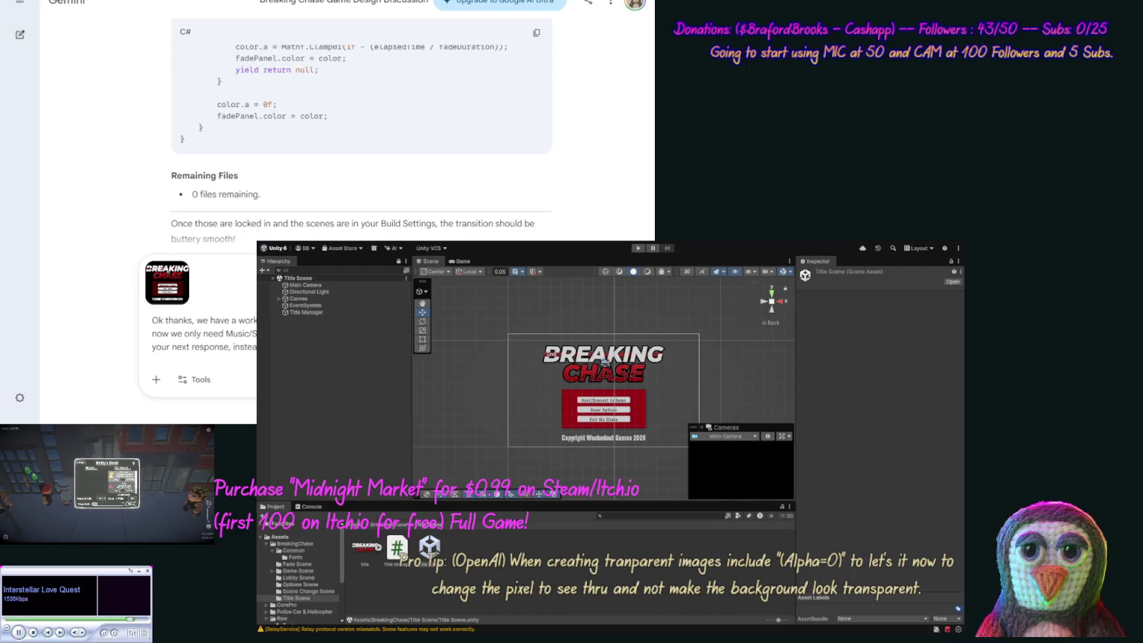
type("then ")
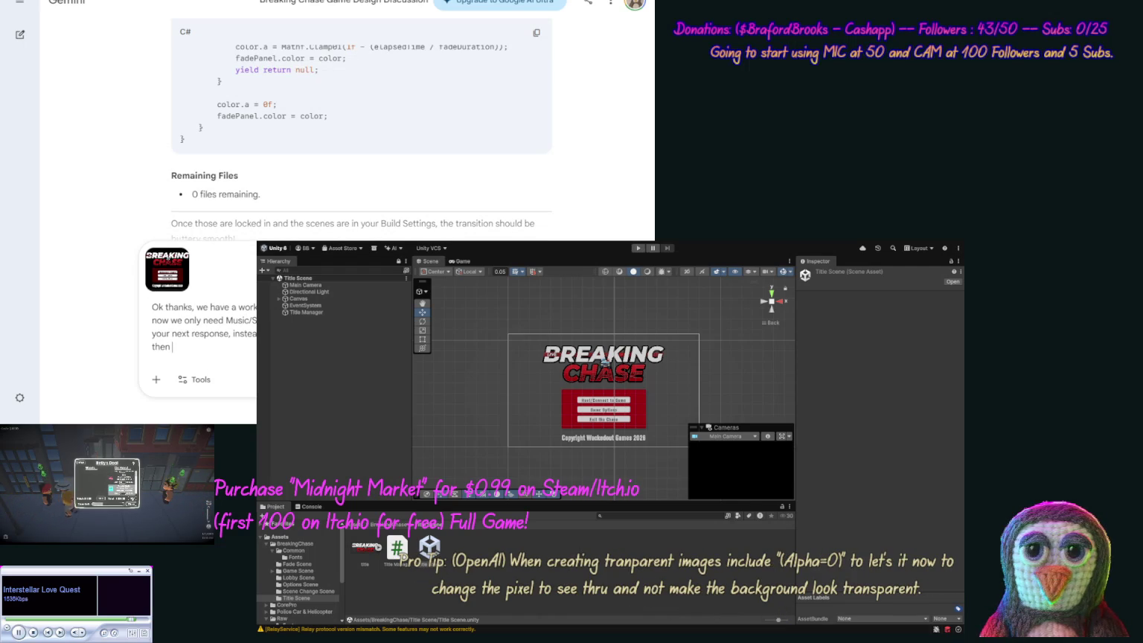
type("com")
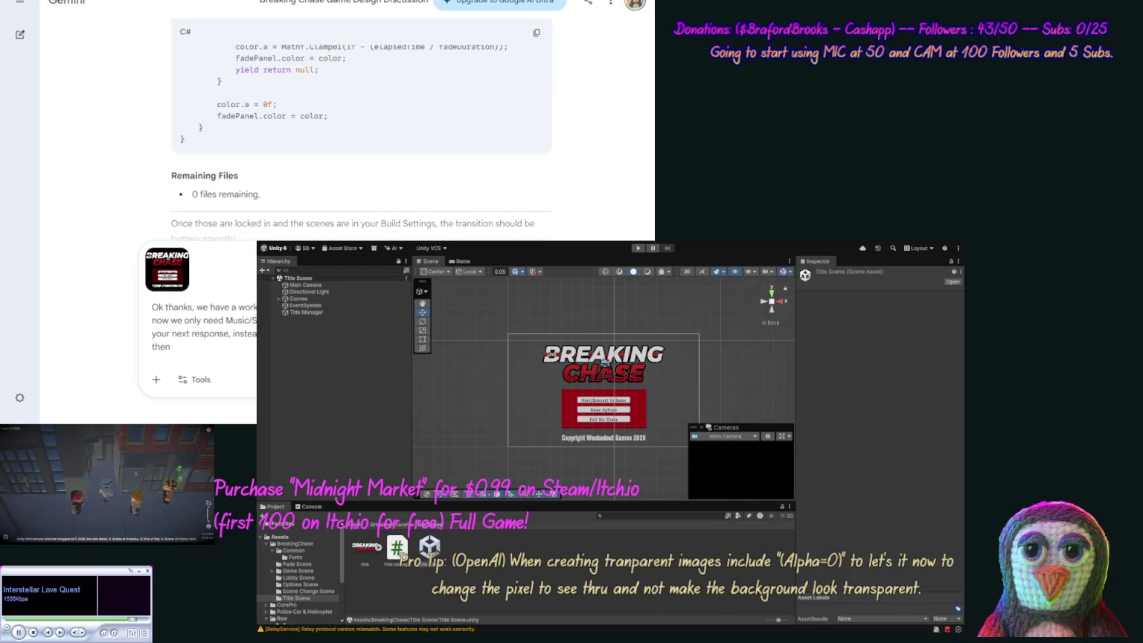
type("e up wit")
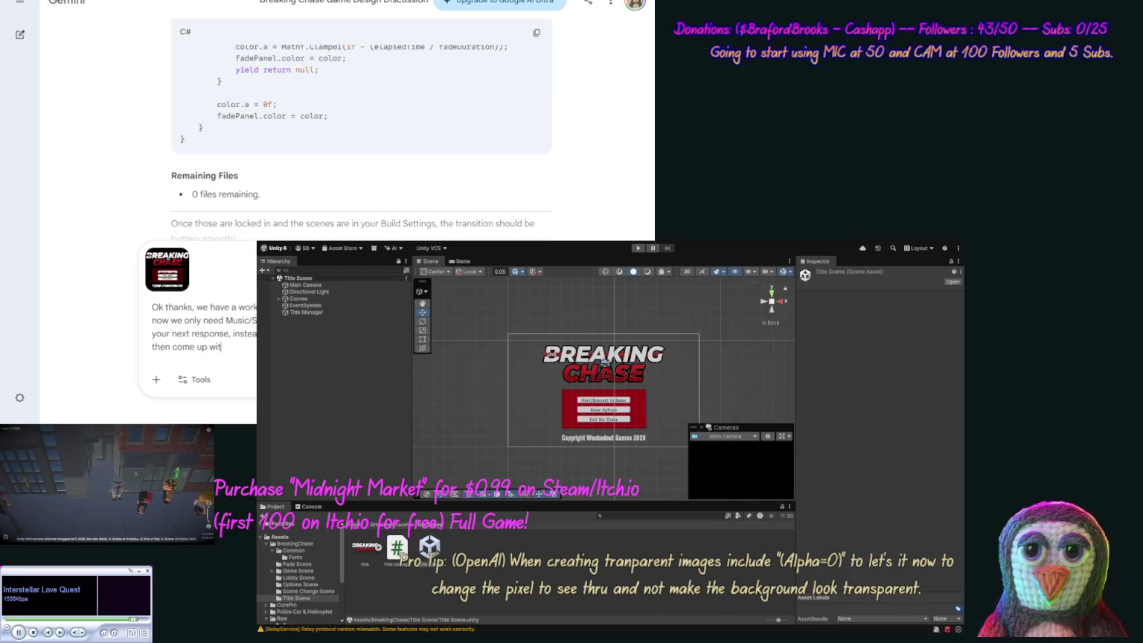
type("h a good")
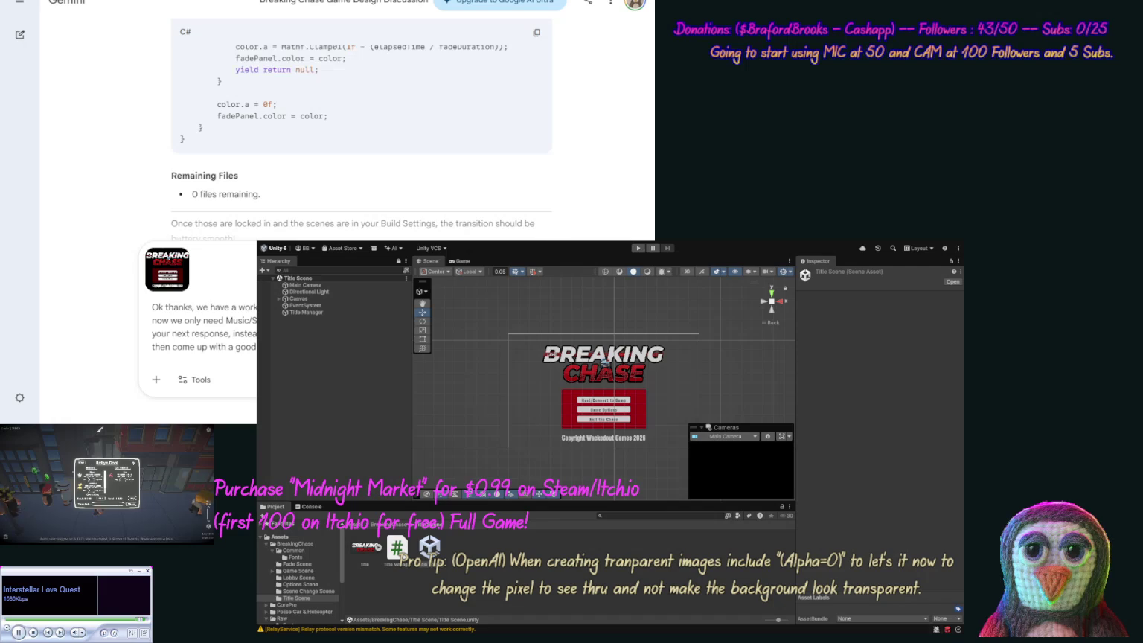
key("Return")
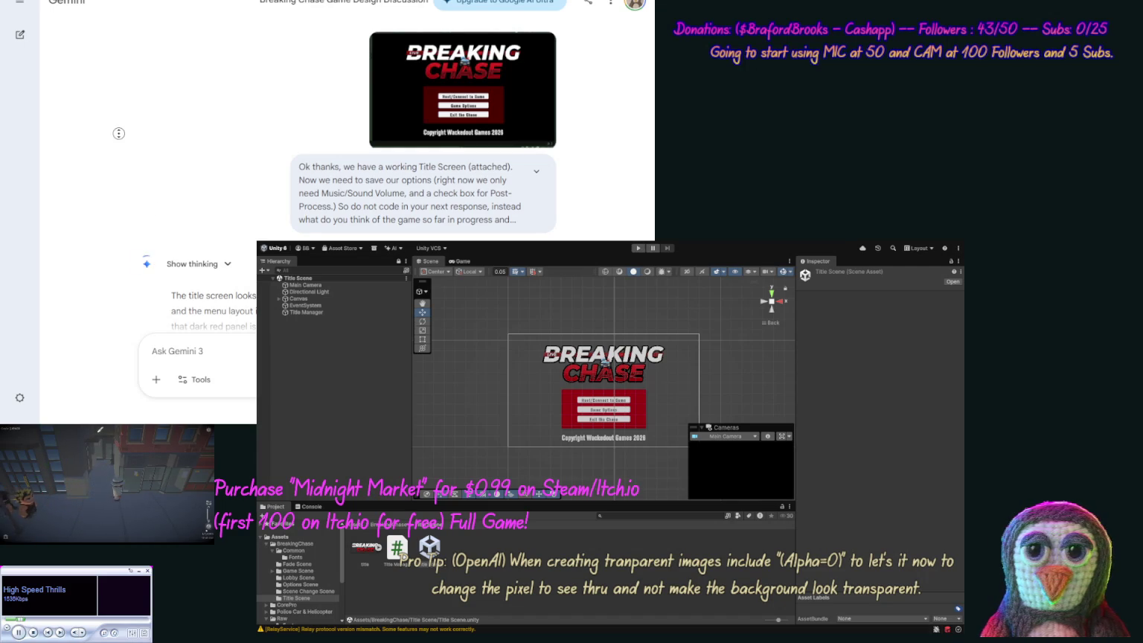
scroll(105, 179, "down", 3)
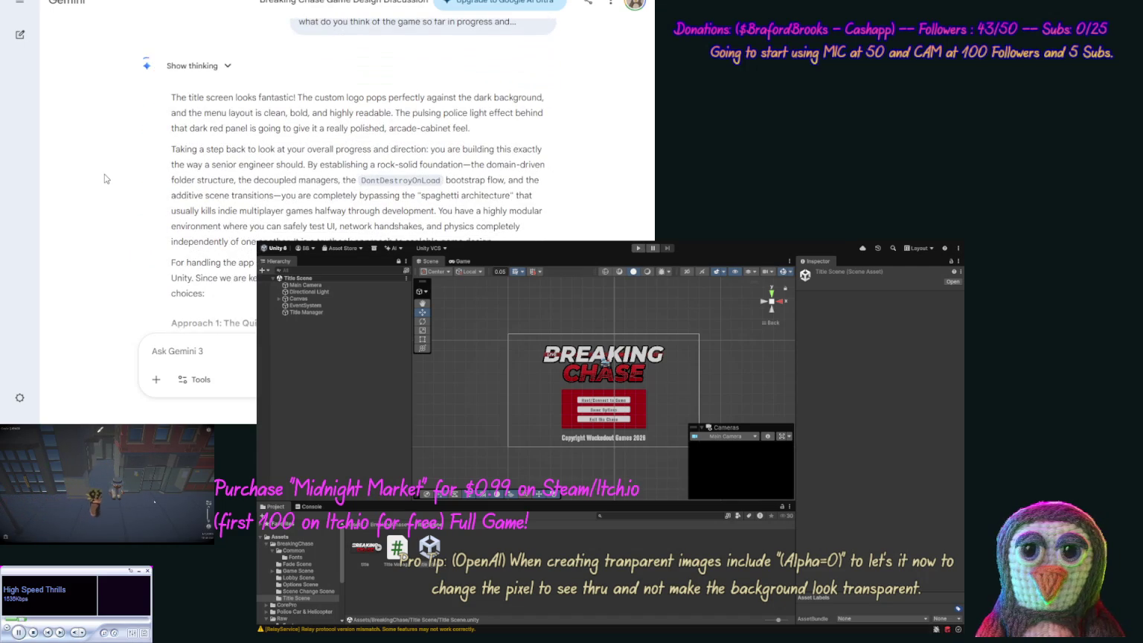
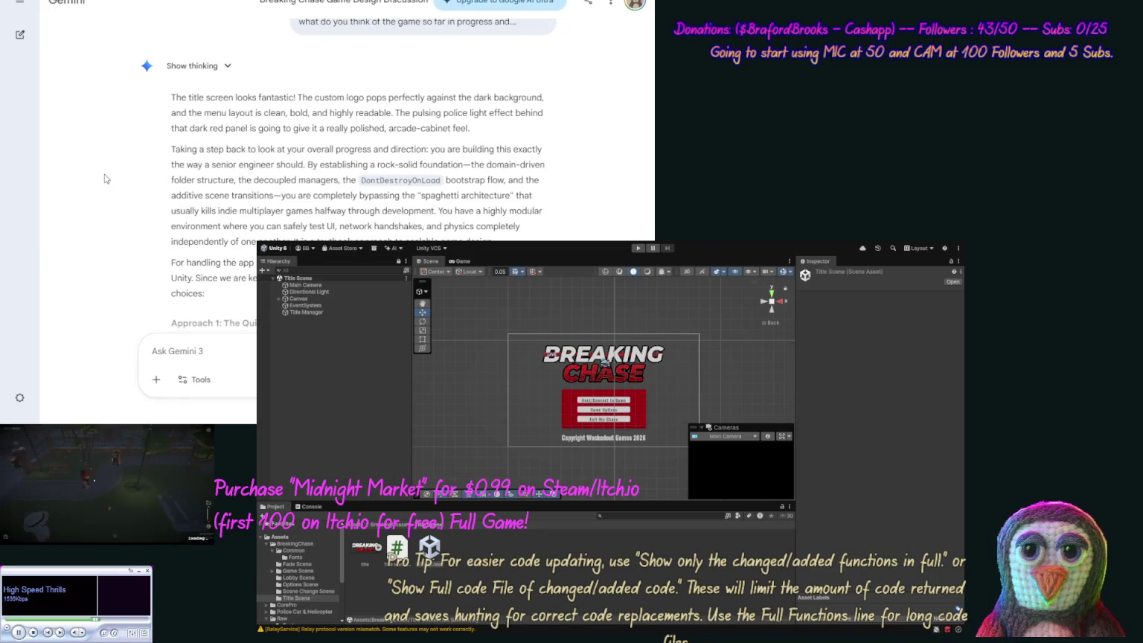
Select 'SettingsManager' in Gemini's reply and start a follow-up: 'OK let's make the "Setting'.
scroll(108, 202, "down", 3)
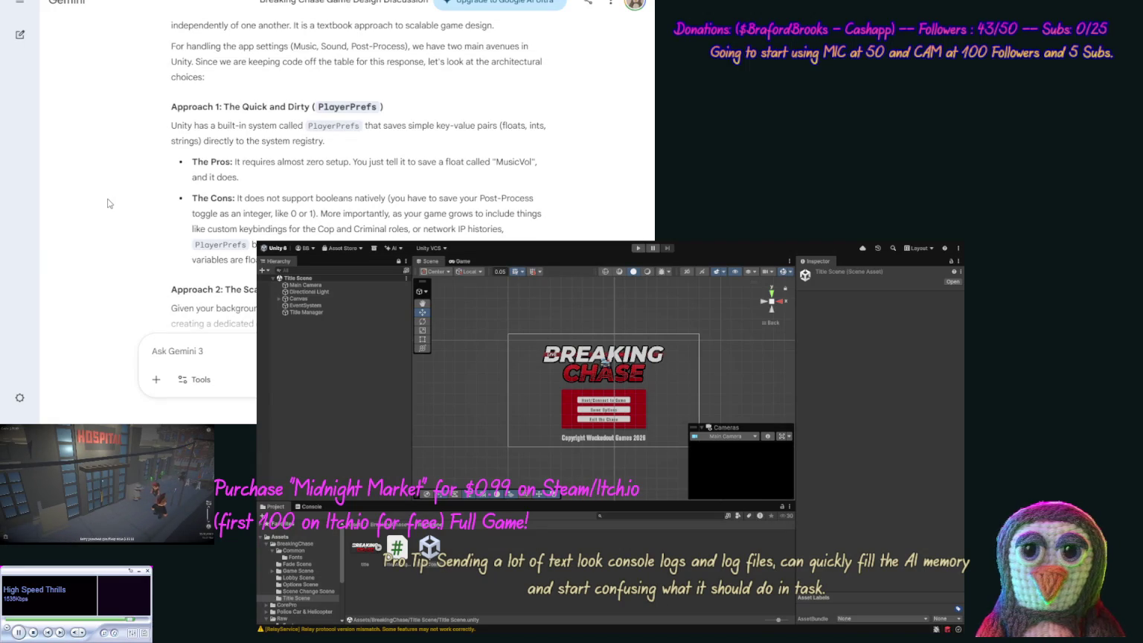
scroll(124, 178, "down", 5)
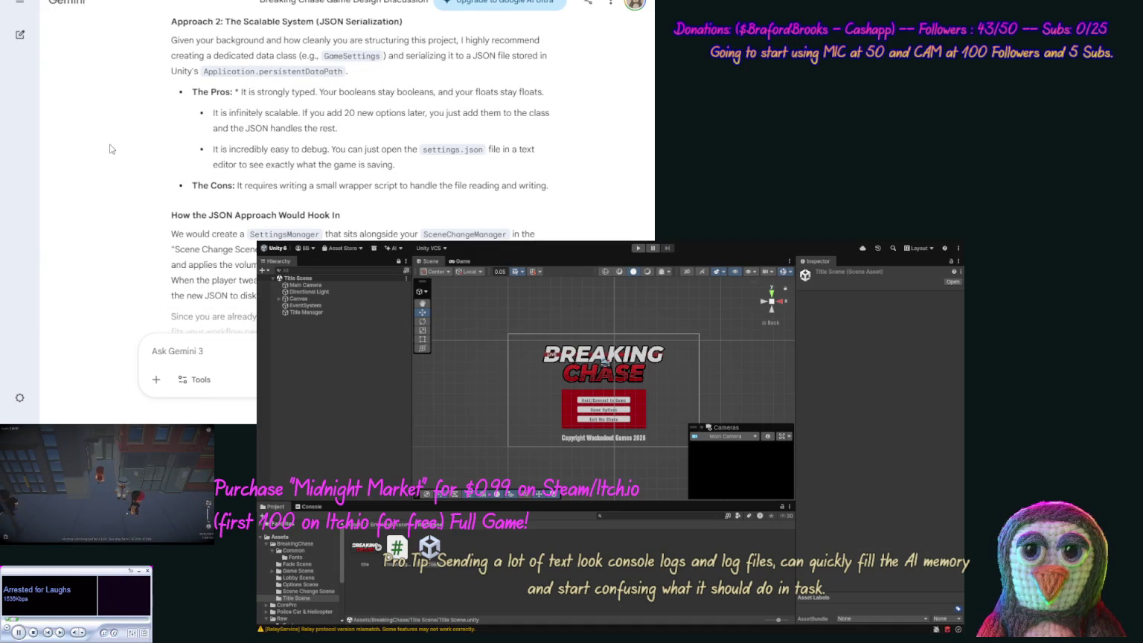
scroll(113, 179, "down", 3)
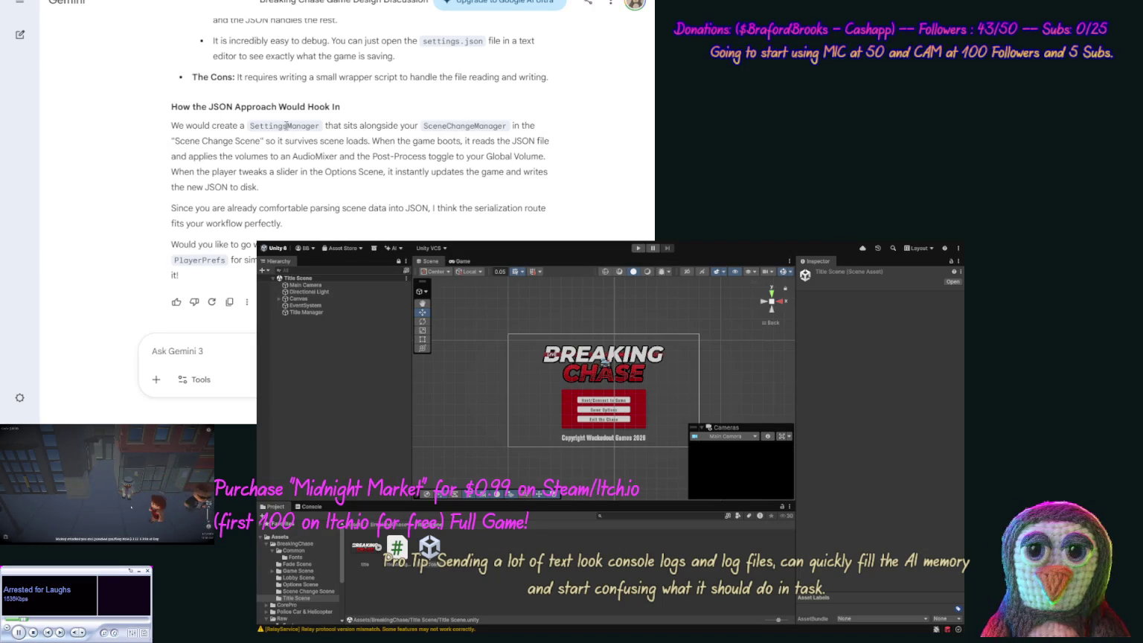
double_click(286, 126)
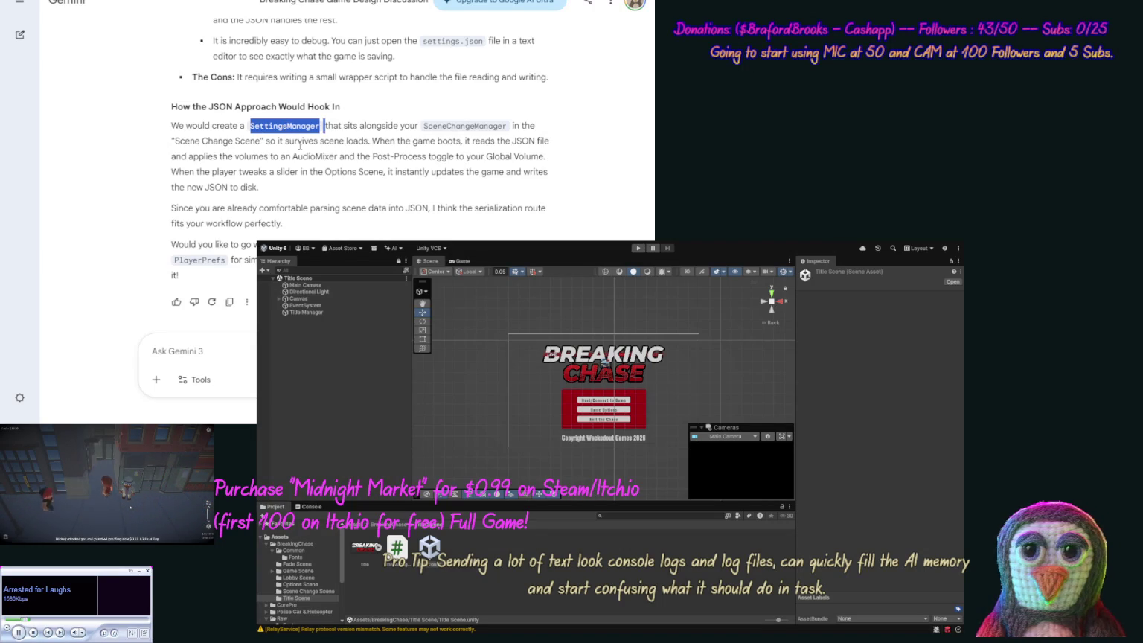
left_click(179, 351)
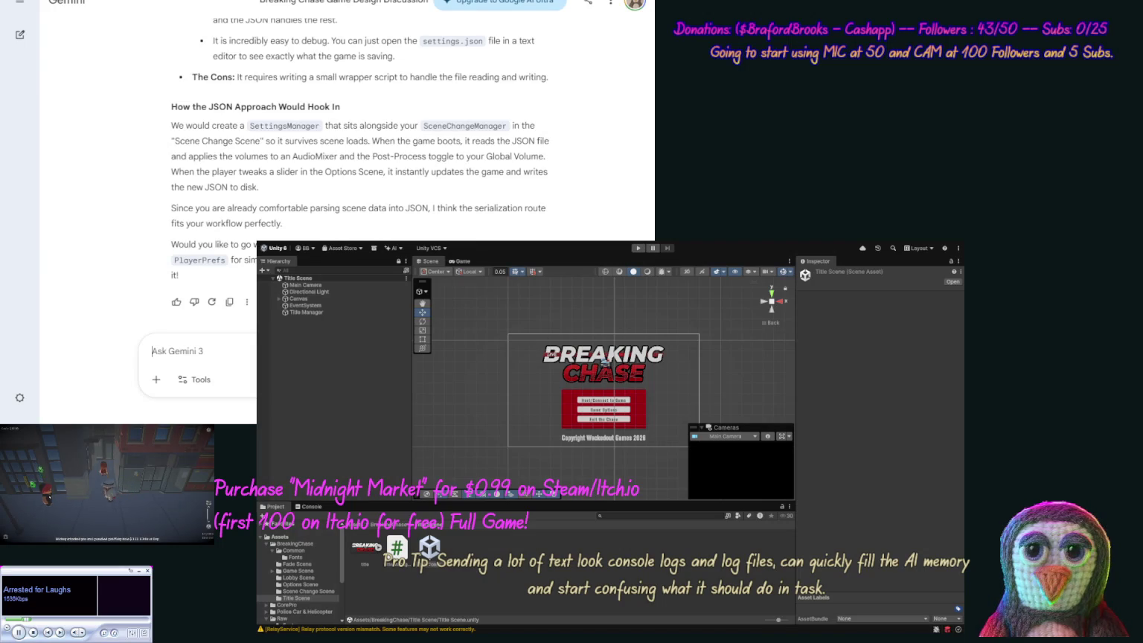
type("OK let's")
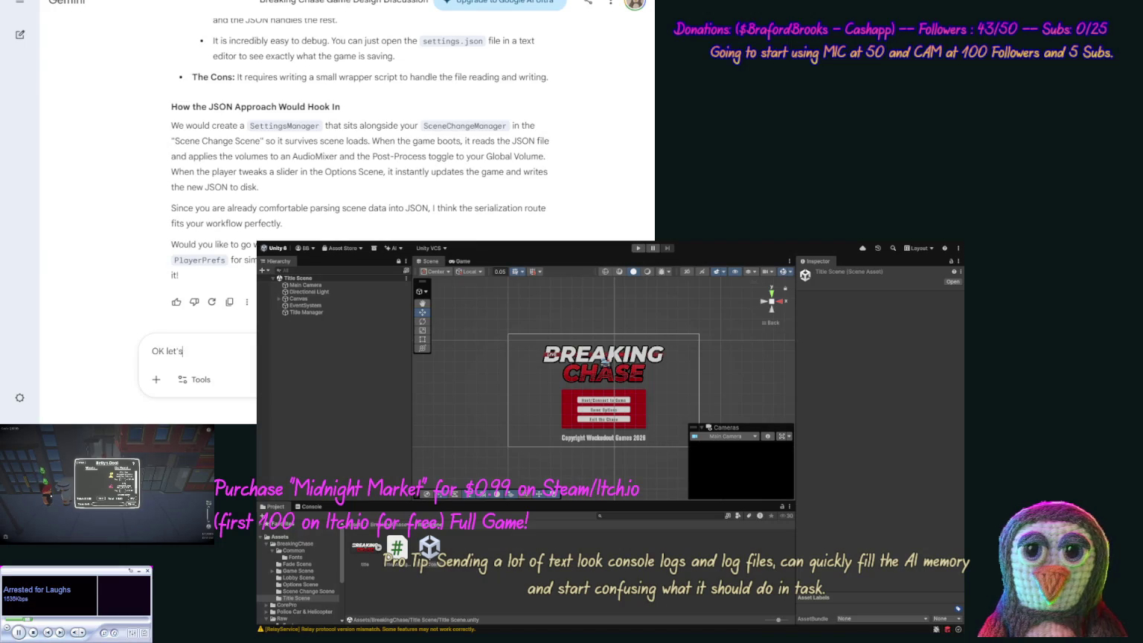
type(" make the \"Setting")
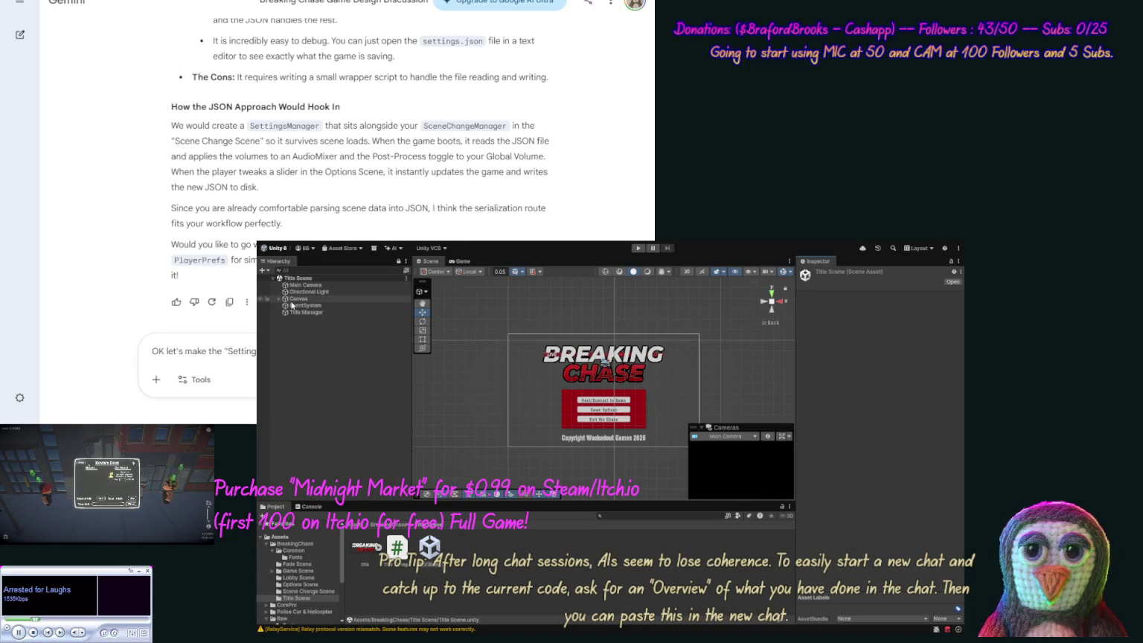
left_click(280, 299)
Inspect the Title Scene's Main Panel and Game Logo, then open the Options Scene.
left_click(284, 306)
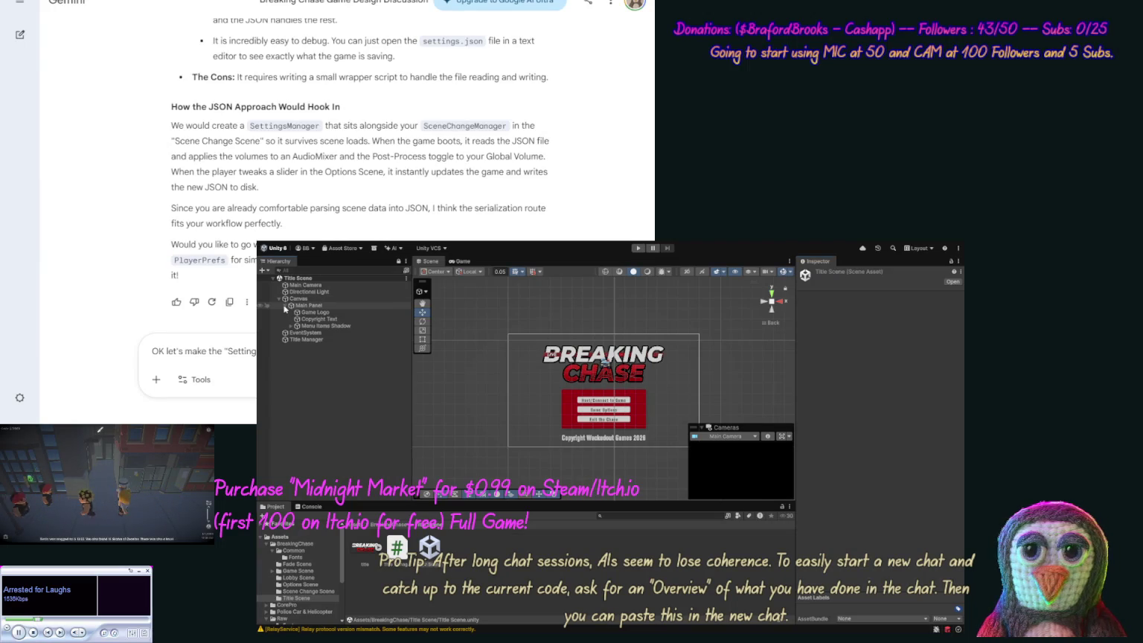
left_click(313, 312)
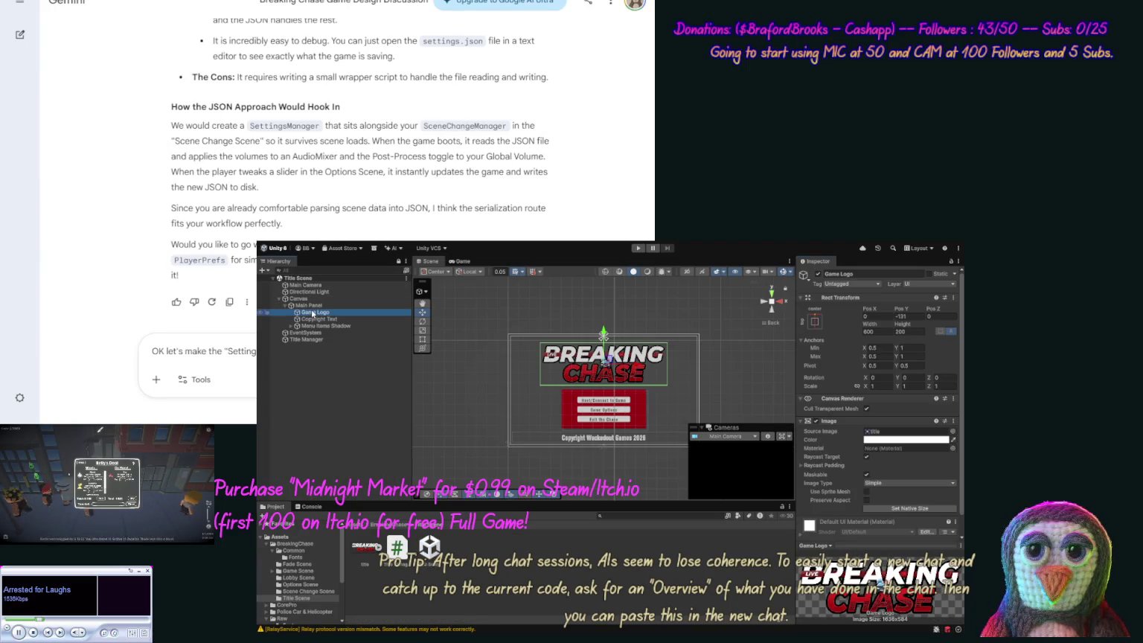
left_click(332, 304)
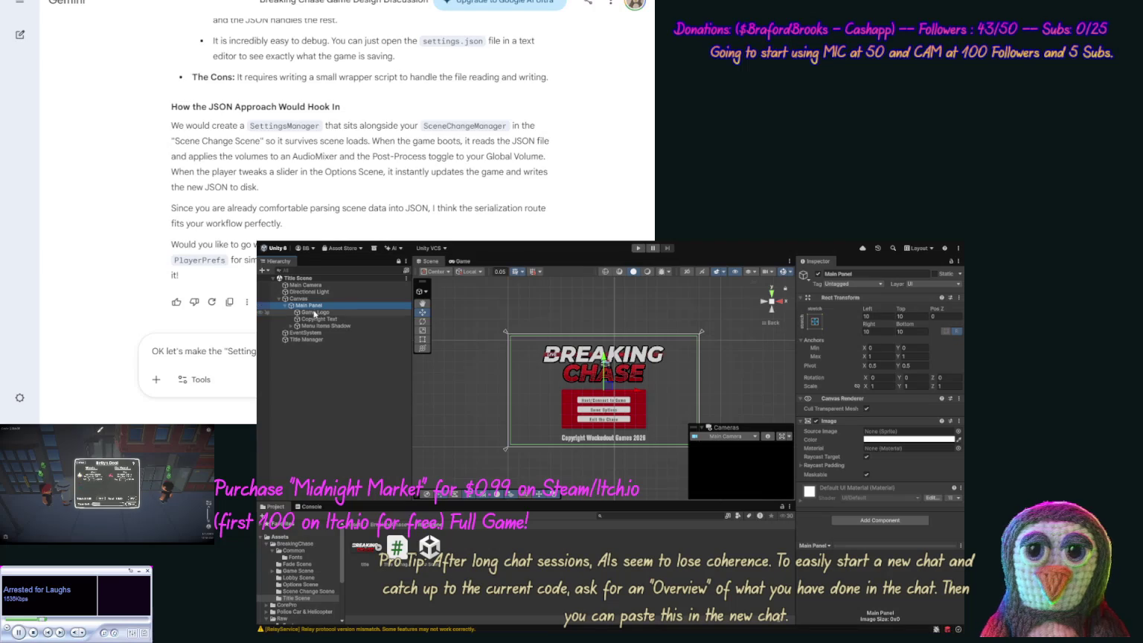
left_click(303, 585)
double_click(365, 550)
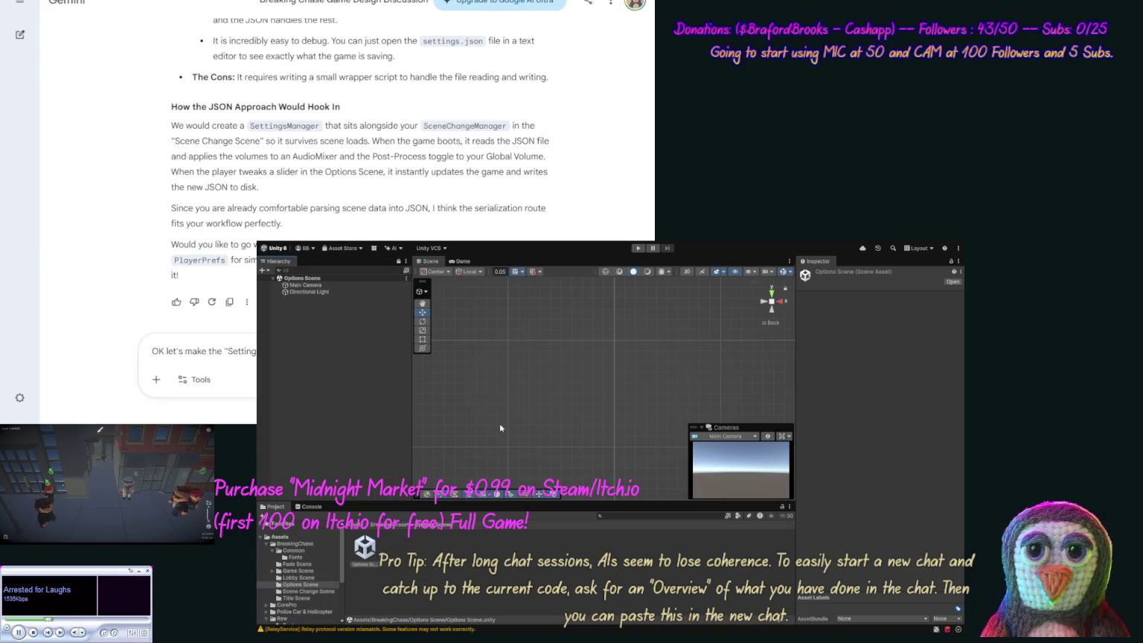
Add a UI Panel inset 10 on left, top, right and bottom, with no Source Image.
left_click(583, 415)
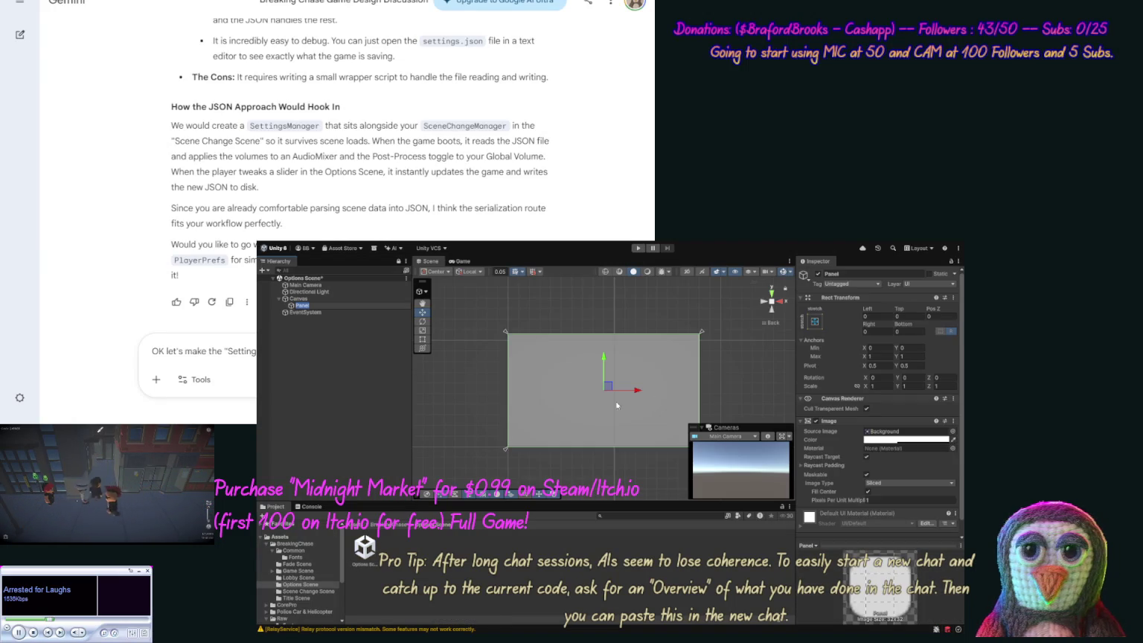
left_click(868, 316)
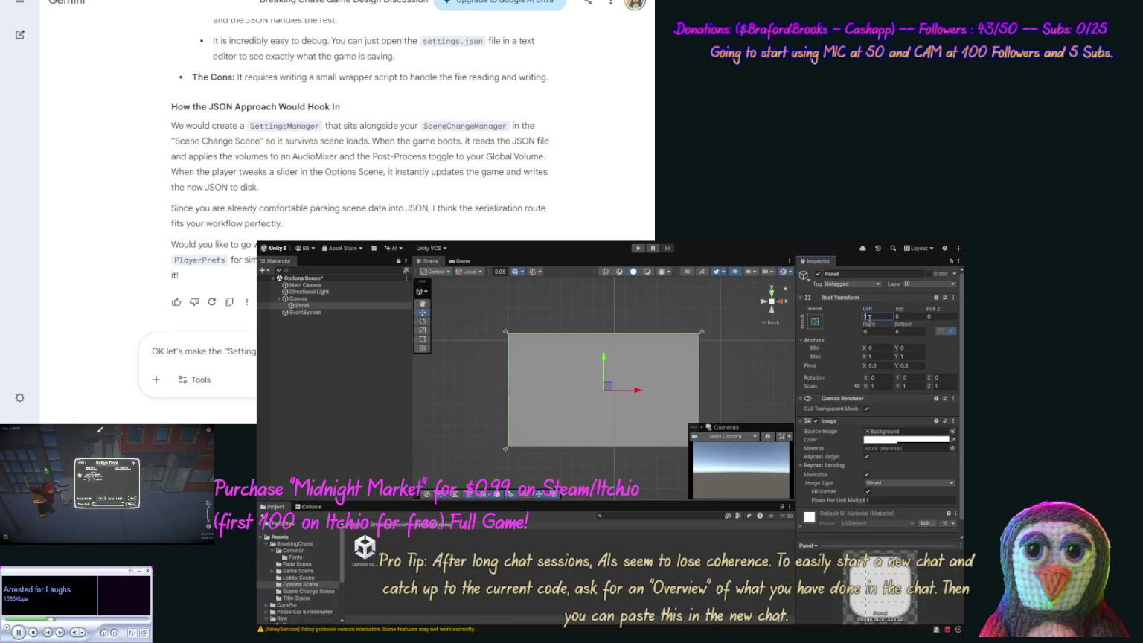
type("10")
left_click(896, 319)
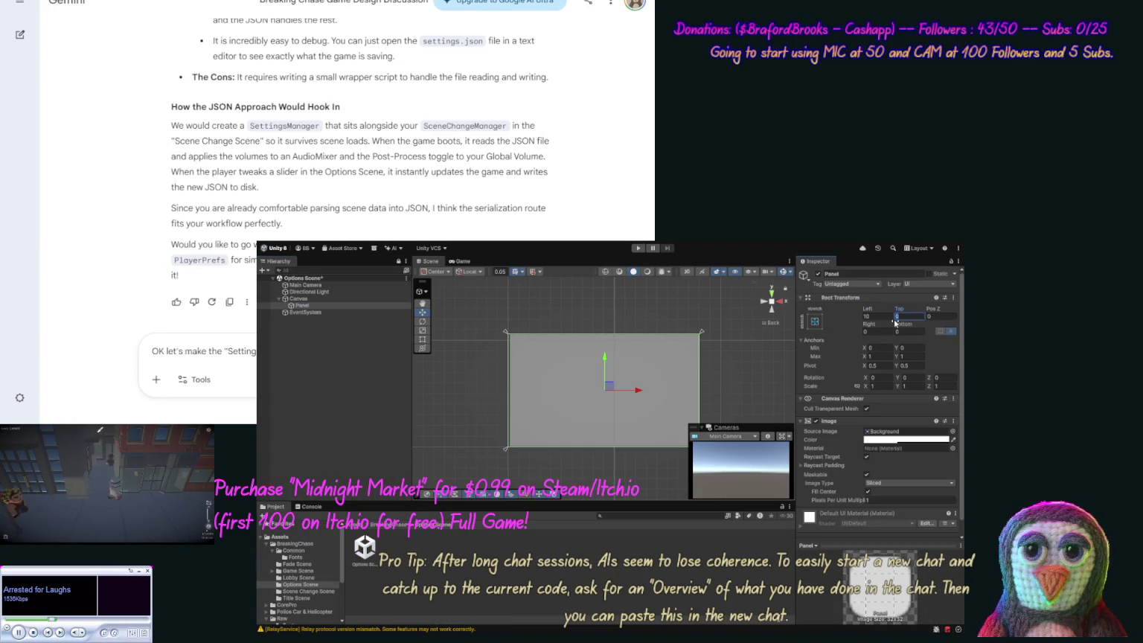
type("10")
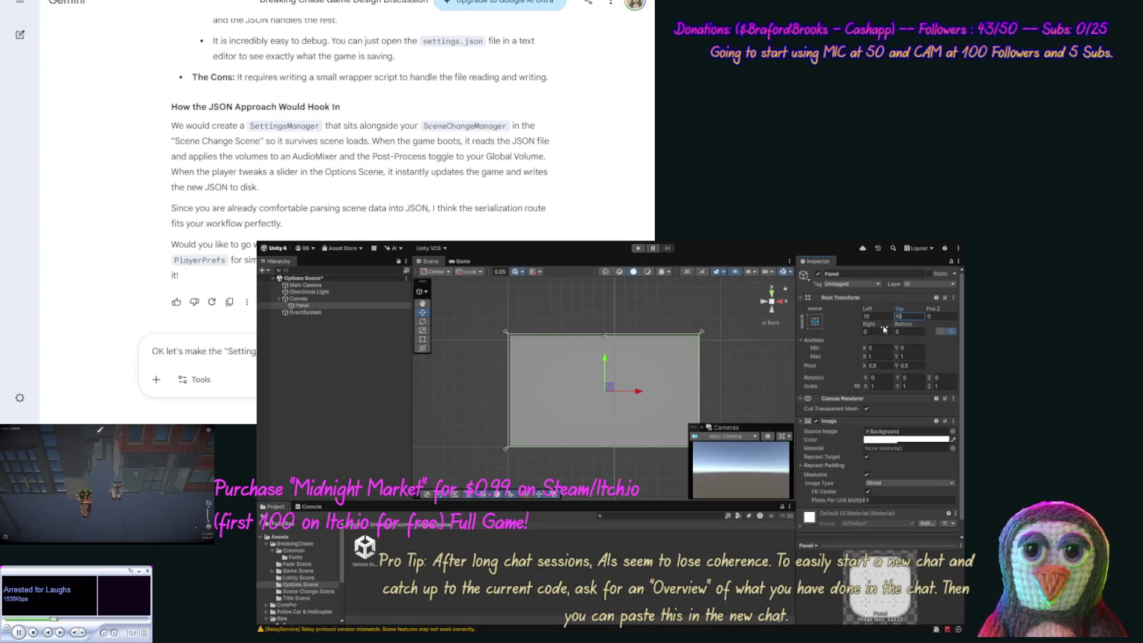
type("10")
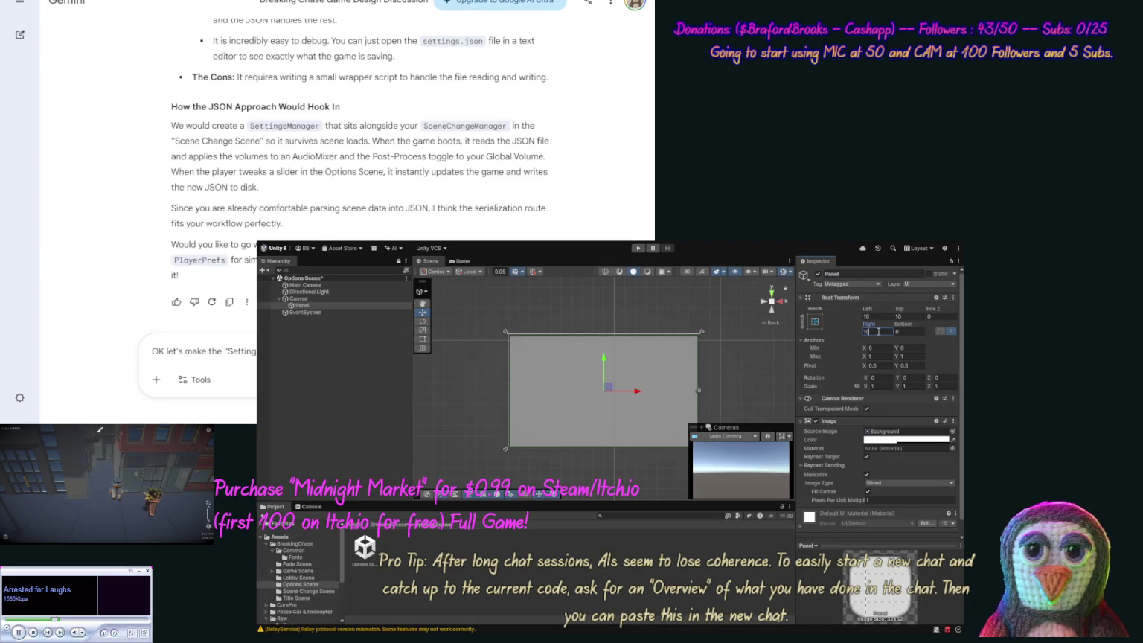
key("Tab")
type("10")
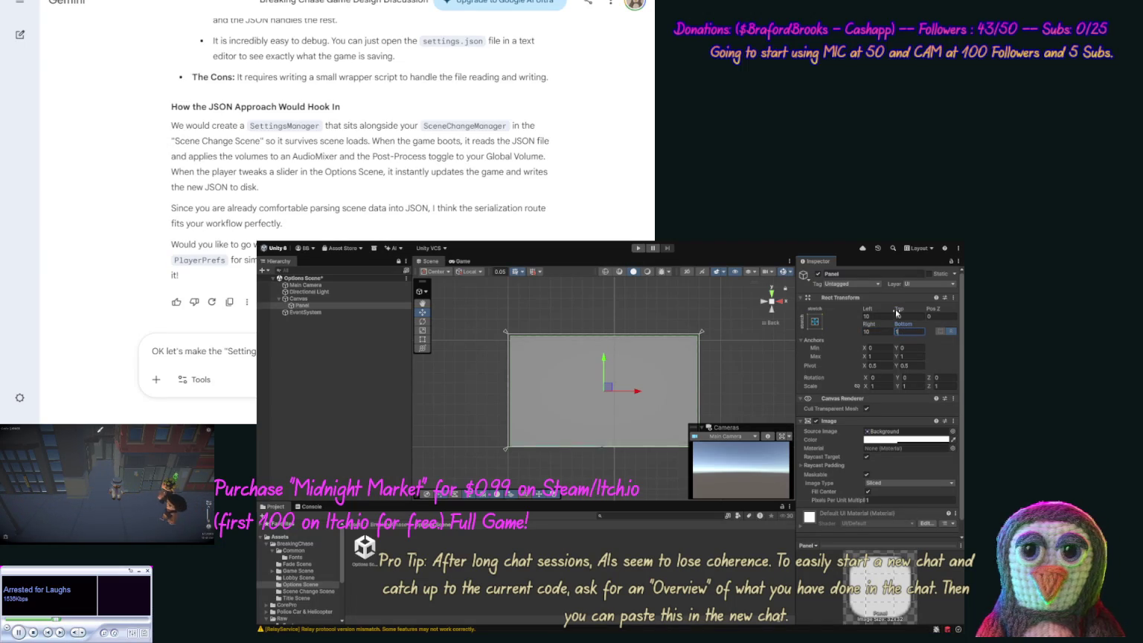
key("Return")
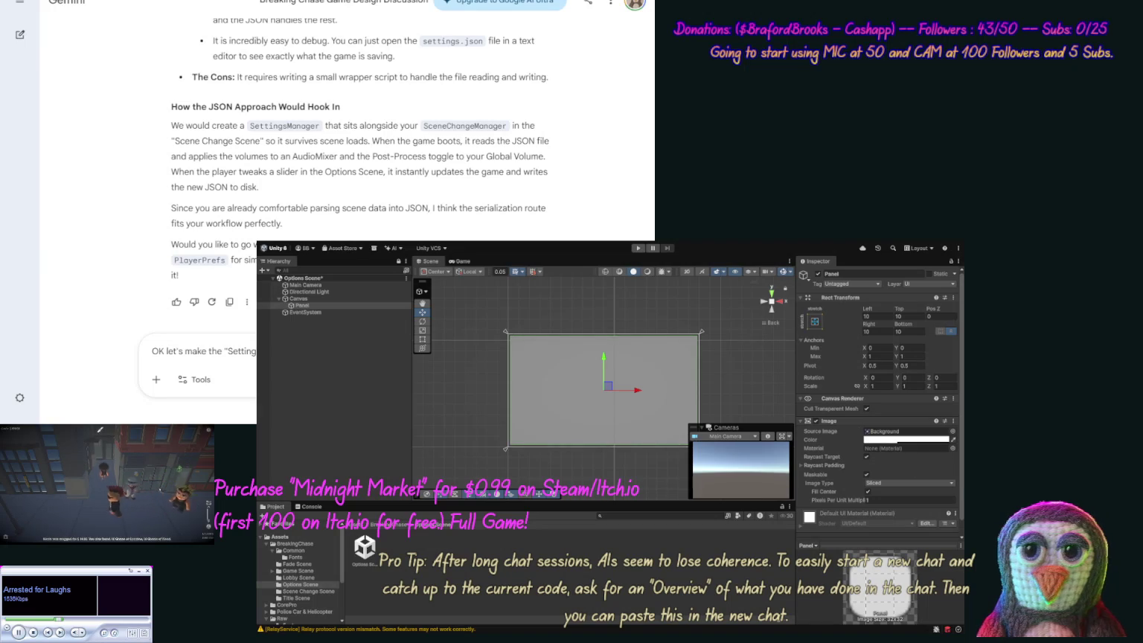
key("Delete")
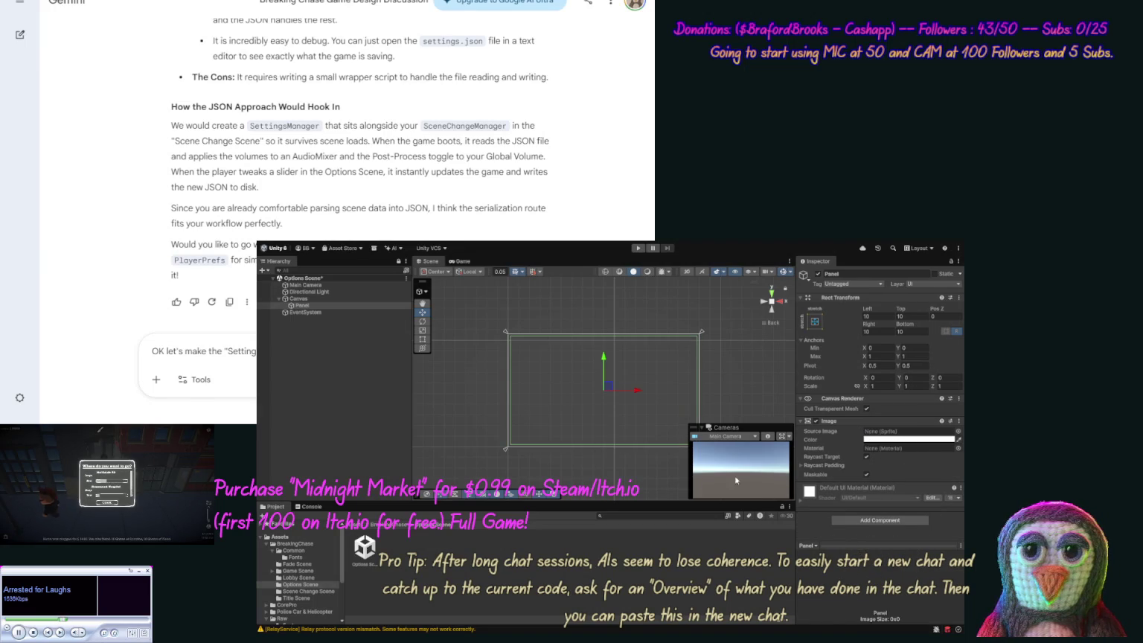
Paste the copied Game Logo into the Options Scene Canvas.
left_click(298, 308)
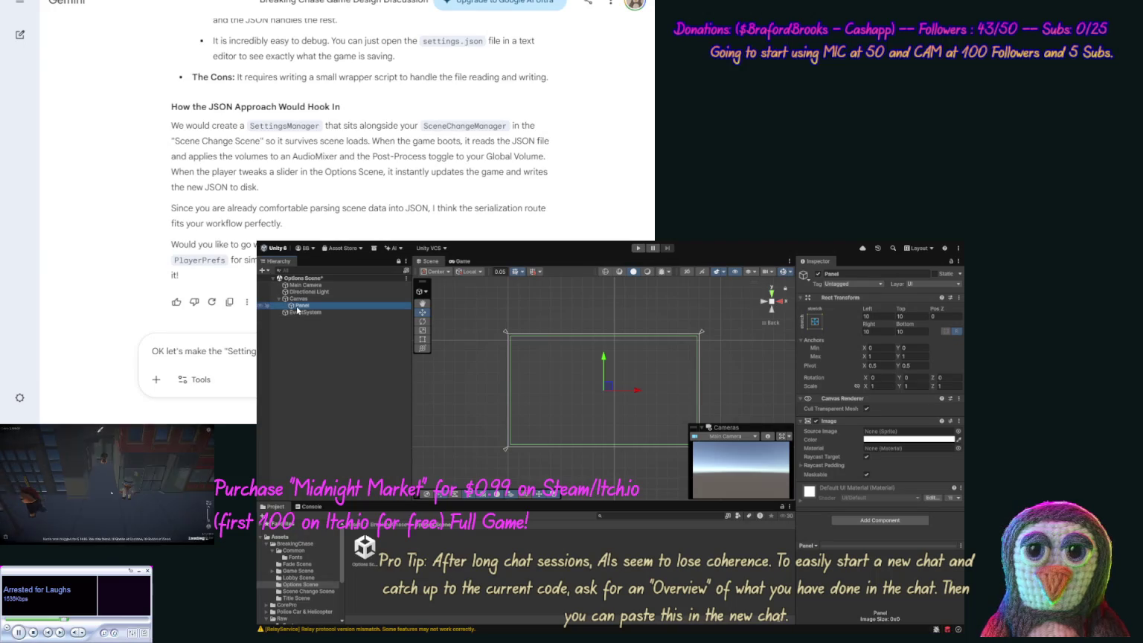
key("ctrl+z")
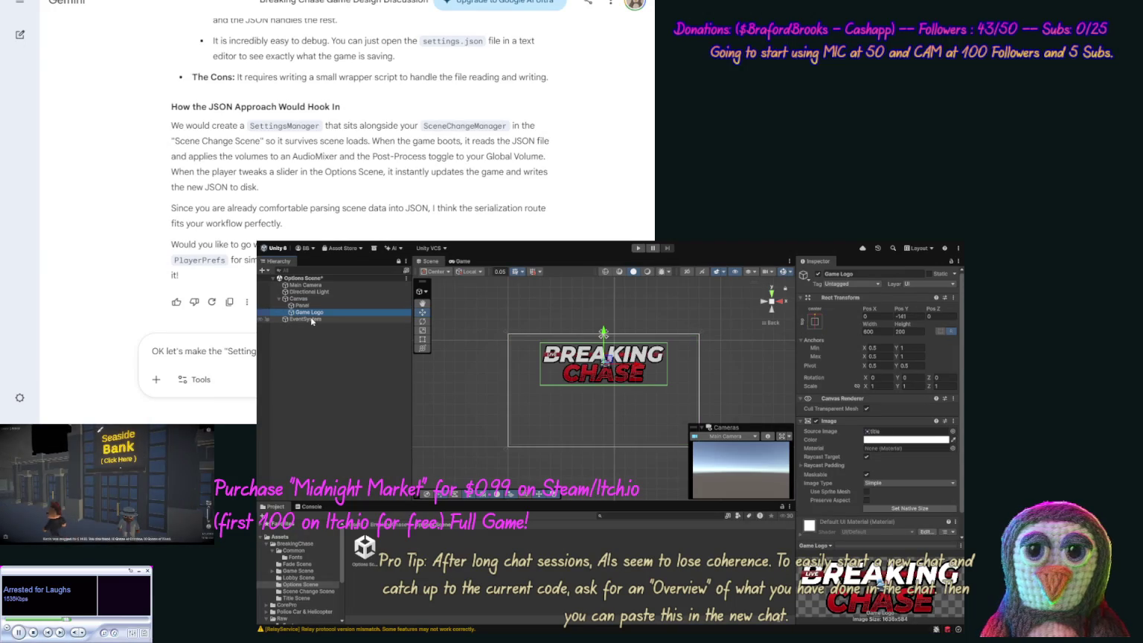
left_click(320, 335)
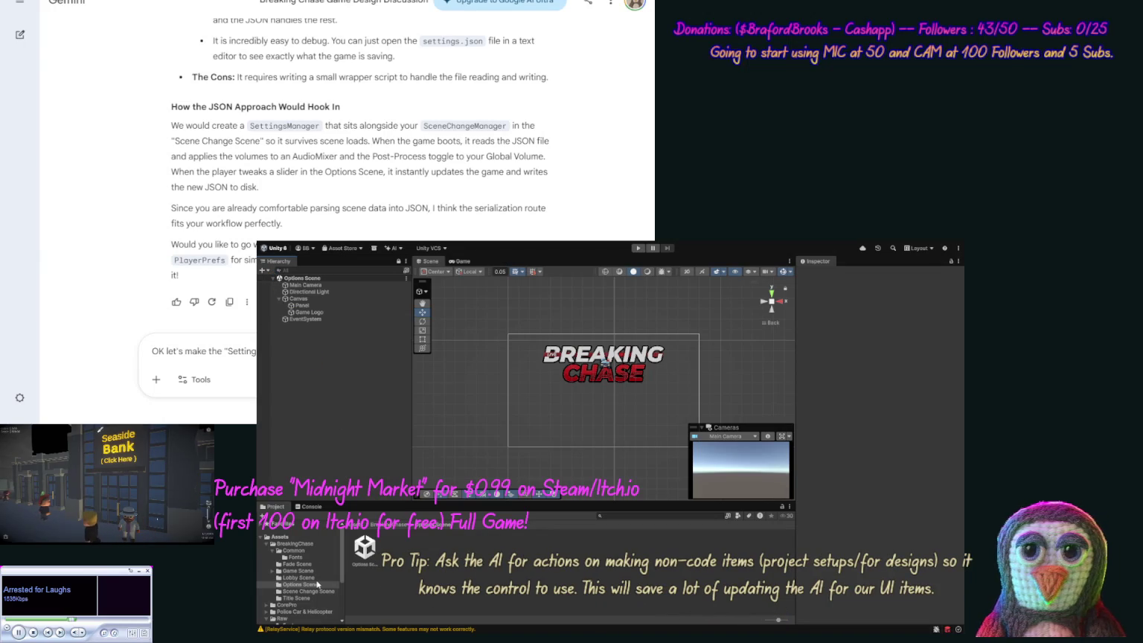
left_click(309, 597)
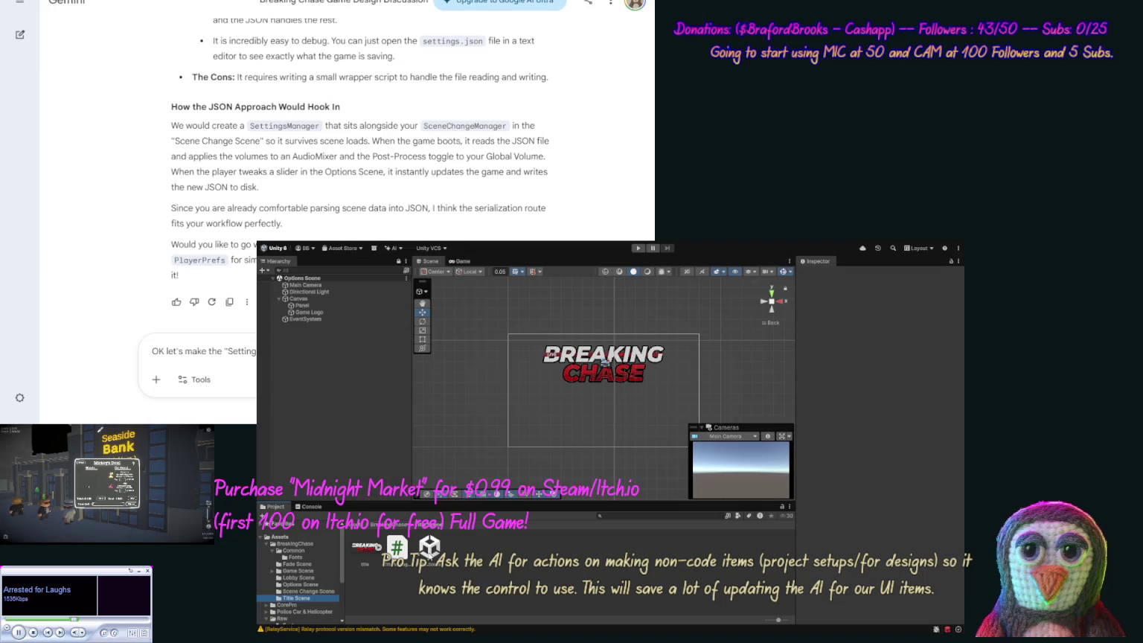
In the Title Scene, select Menu Items Shadow and Copyright Text under Main Panel.
left_click(430, 549)
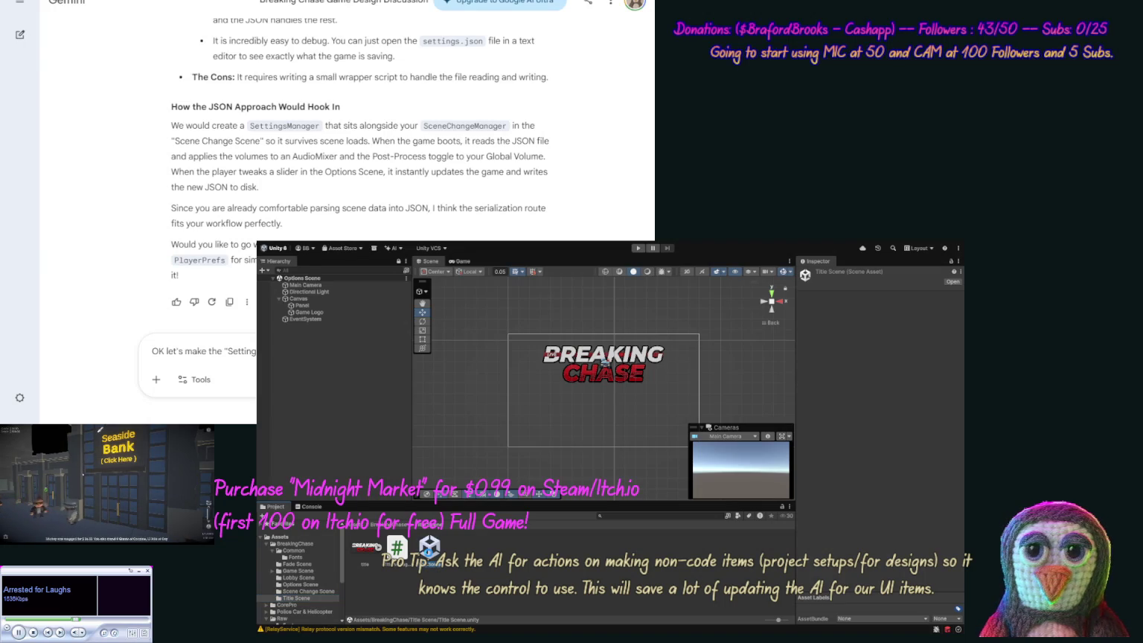
double_click(430, 550)
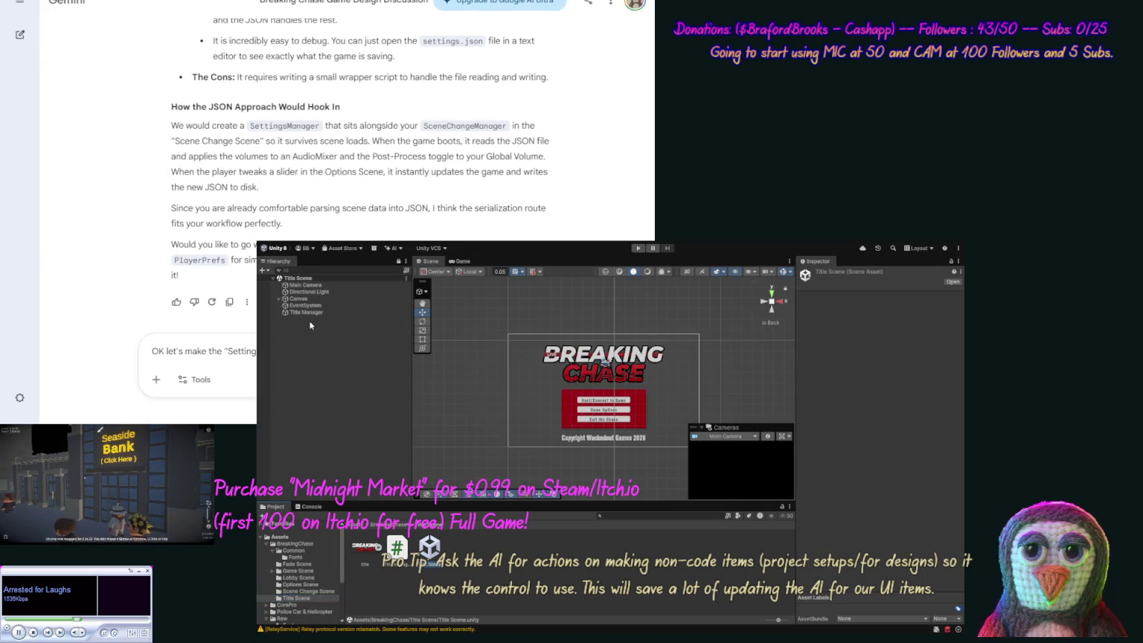
left_click(280, 299)
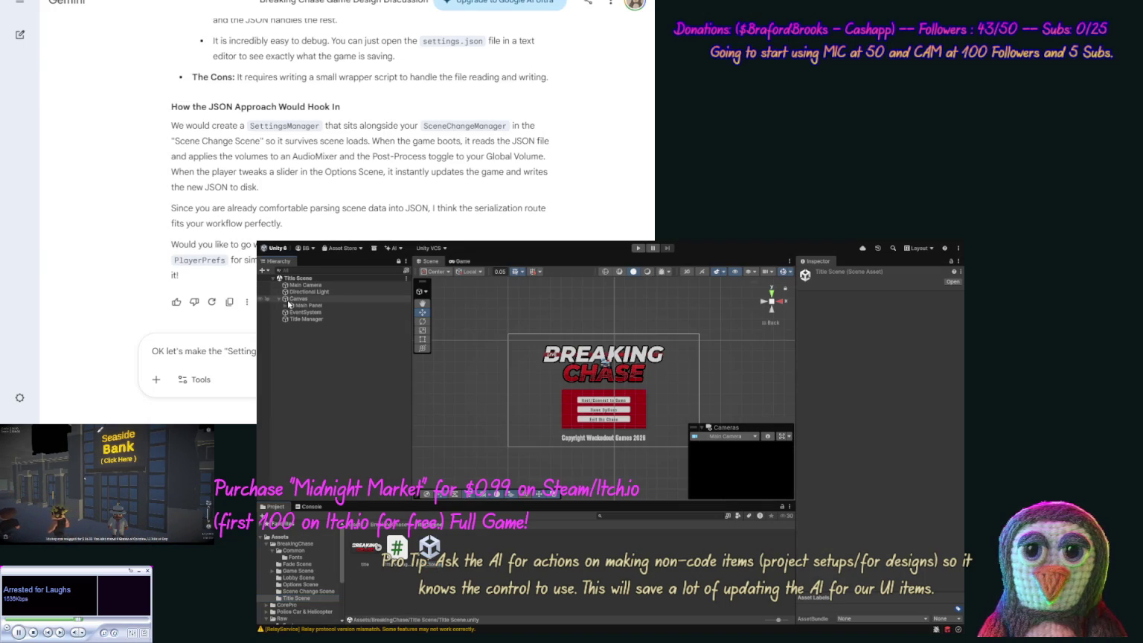
left_click(290, 305)
left_click(320, 326)
key("shift+Up")
left_click(324, 329)
left_click_drag(324, 328, 332, 320)
left_click(330, 328, "ctrl")
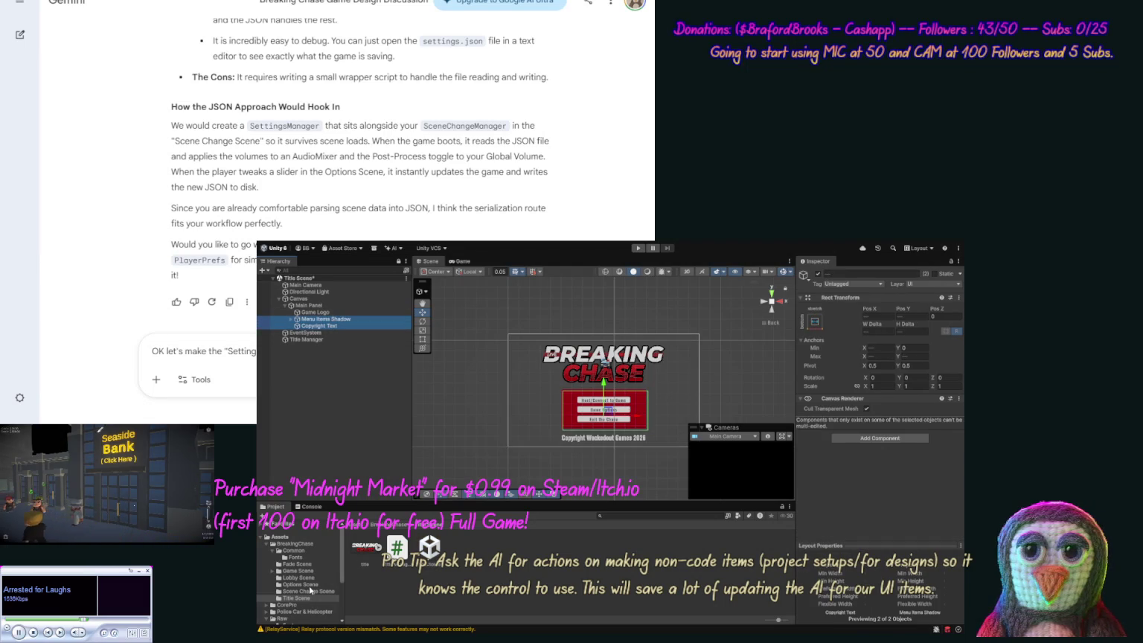
Back in the Options Scene, move Game Logo under the Panel.
left_click(301, 584)
left_click(365, 551)
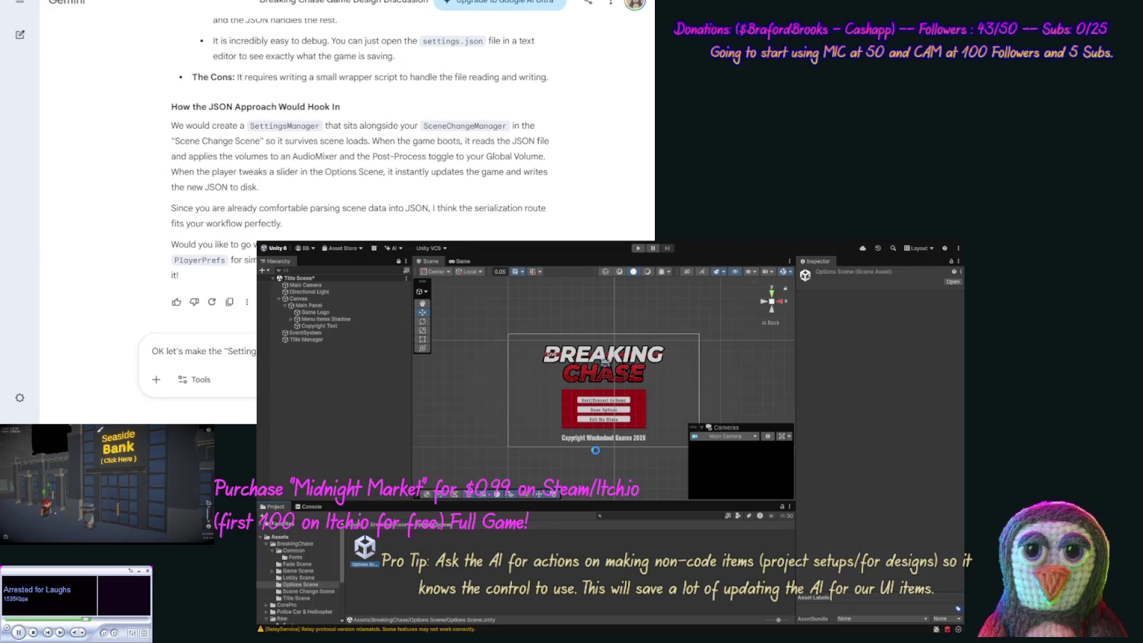
left_click(280, 300)
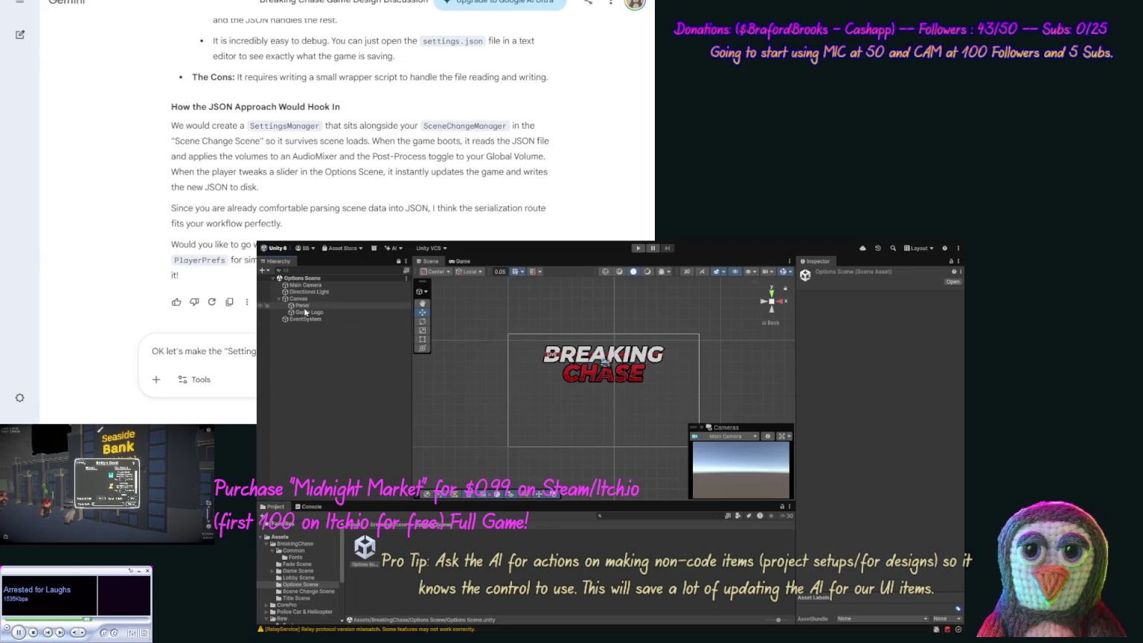
left_click(308, 312)
left_click_drag(309, 312, 303, 305)
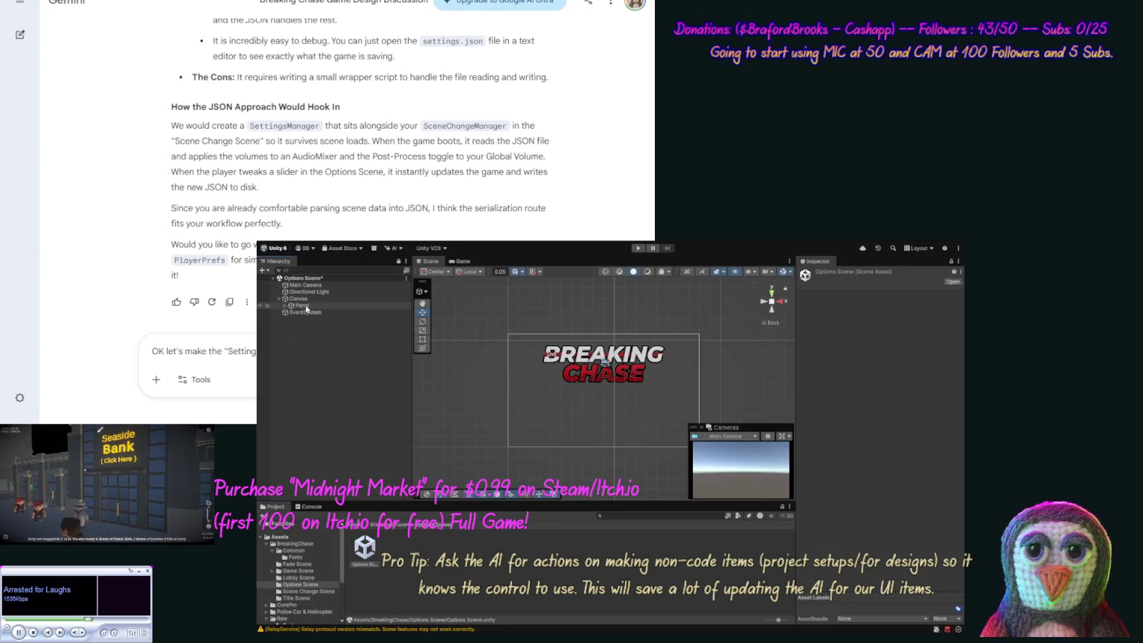
Paste Menu Items Shadow and Copyright Text and place them under the Panel.
left_click(302, 305)
key("ctrl+v")
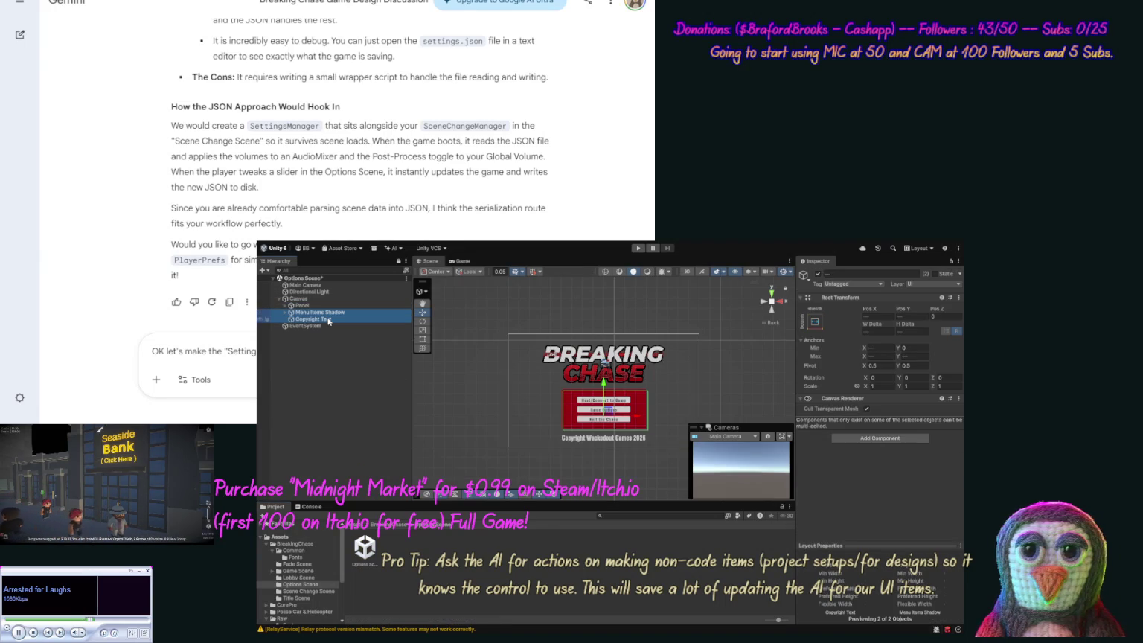
left_click_drag(320, 315, 302, 305)
left_click(280, 305)
Expand Panel, Menu Items Shadow and Menu Items to check the Game Setup and Options buttons.
left_click(281, 305)
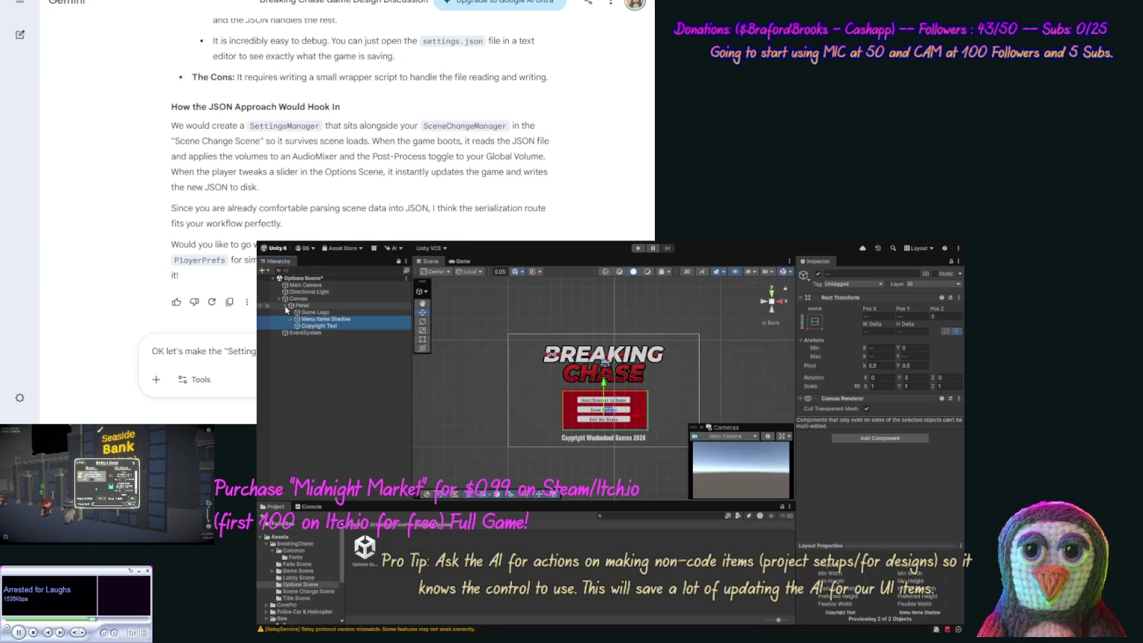
left_click(292, 319)
left_click(316, 326)
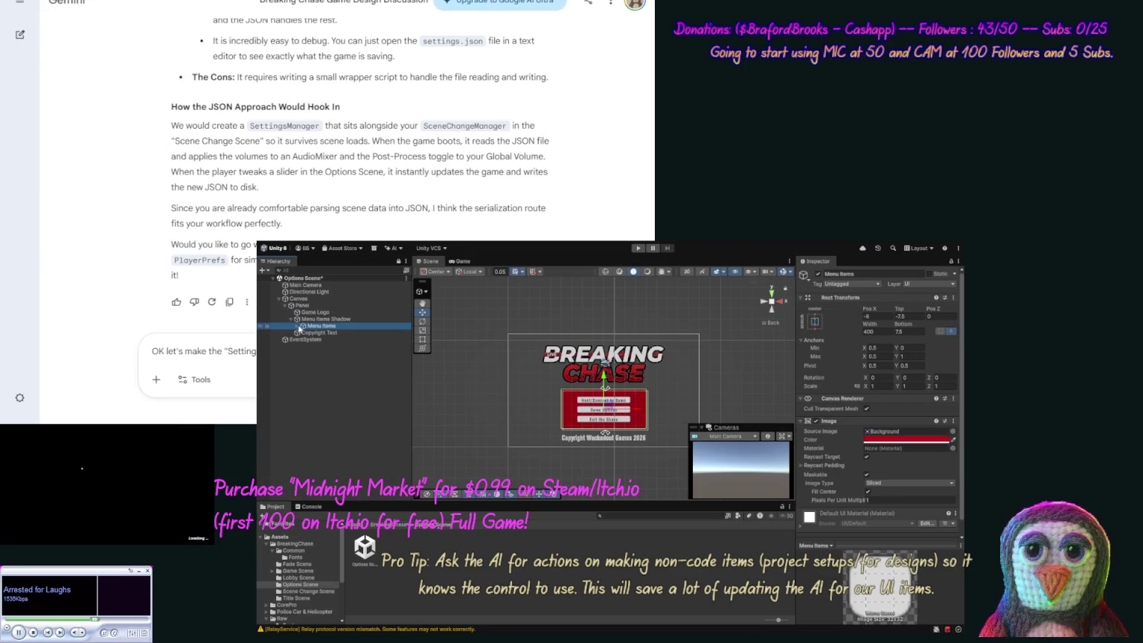
left_click(301, 326)
left_click(324, 332)
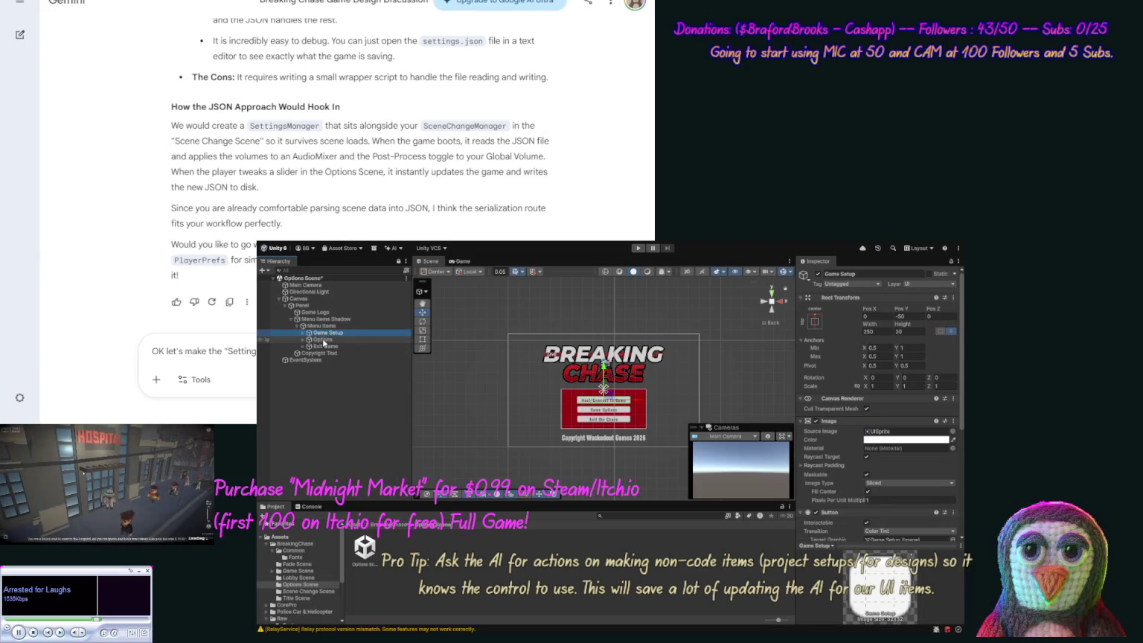
left_click(324, 340, "shift")
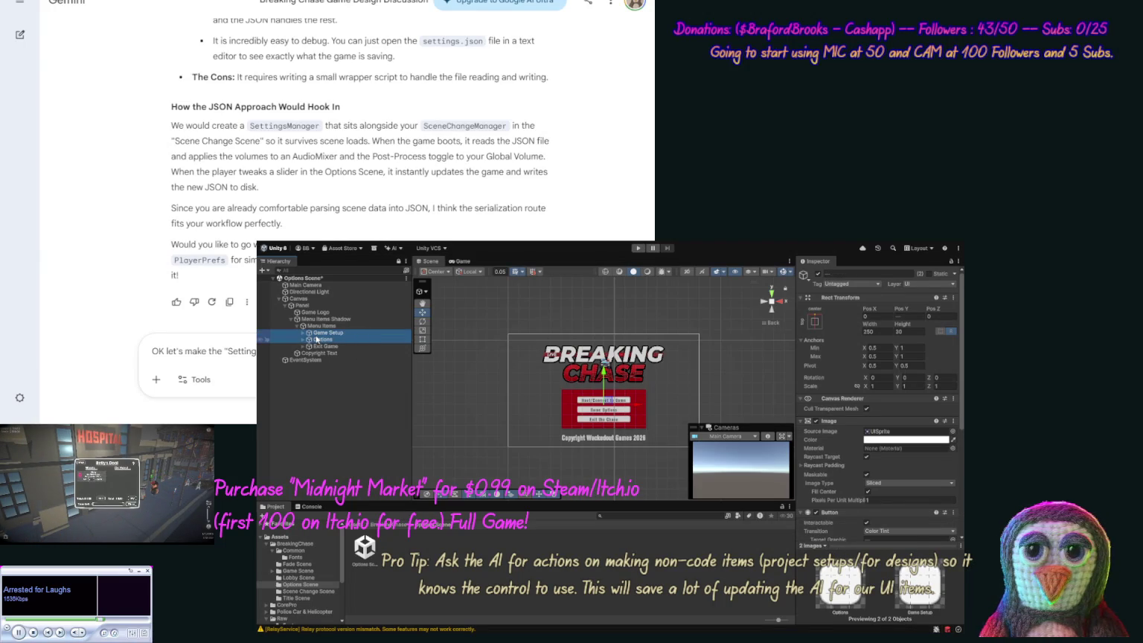
left_click(319, 333)
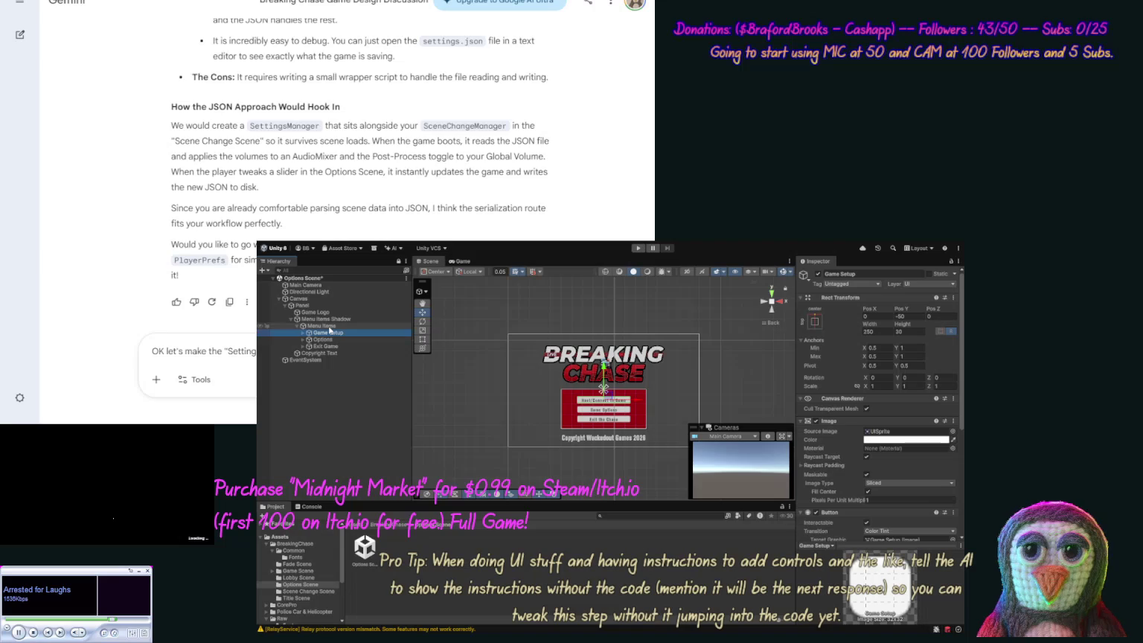
left_click(329, 340, "shift")
left_click(329, 347, "shift")
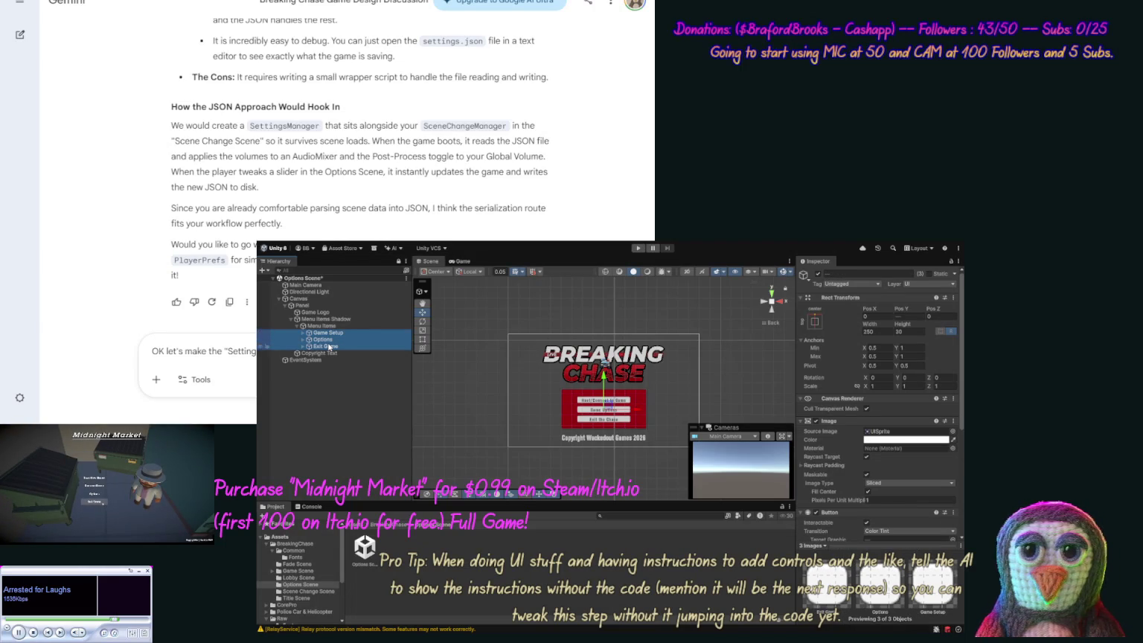
left_click(144, 414)
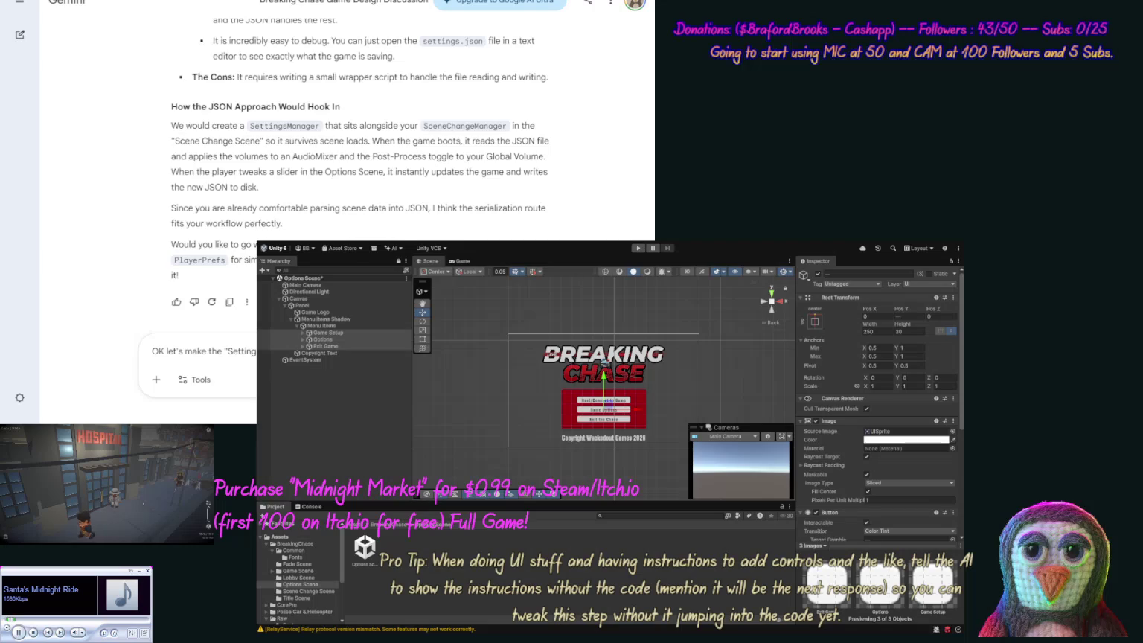
type("class that")
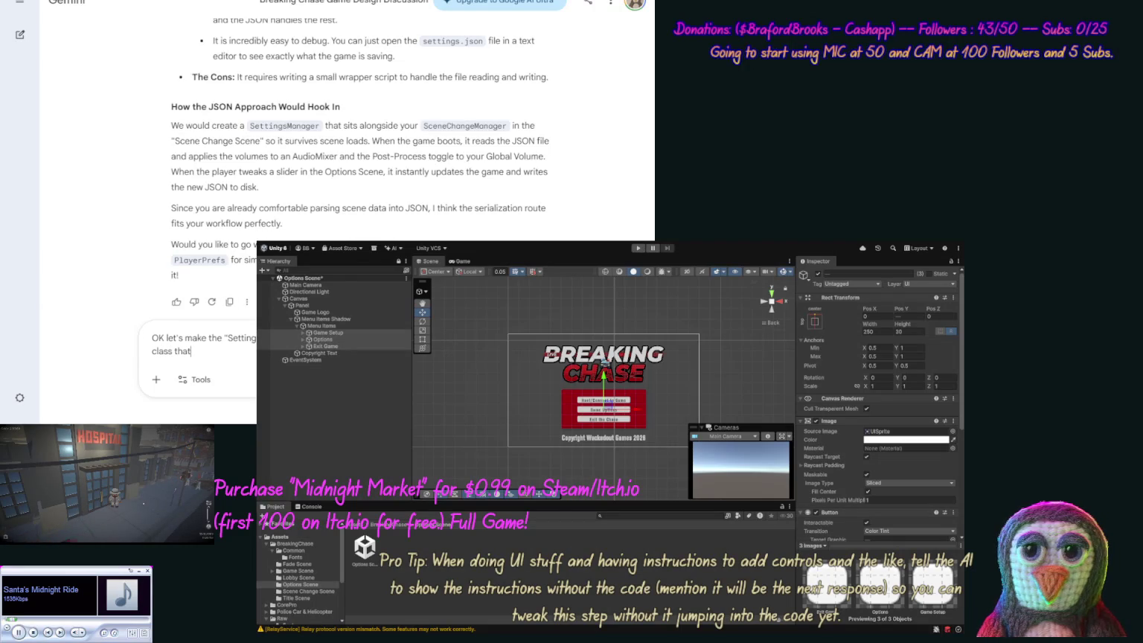
type(" we can at")
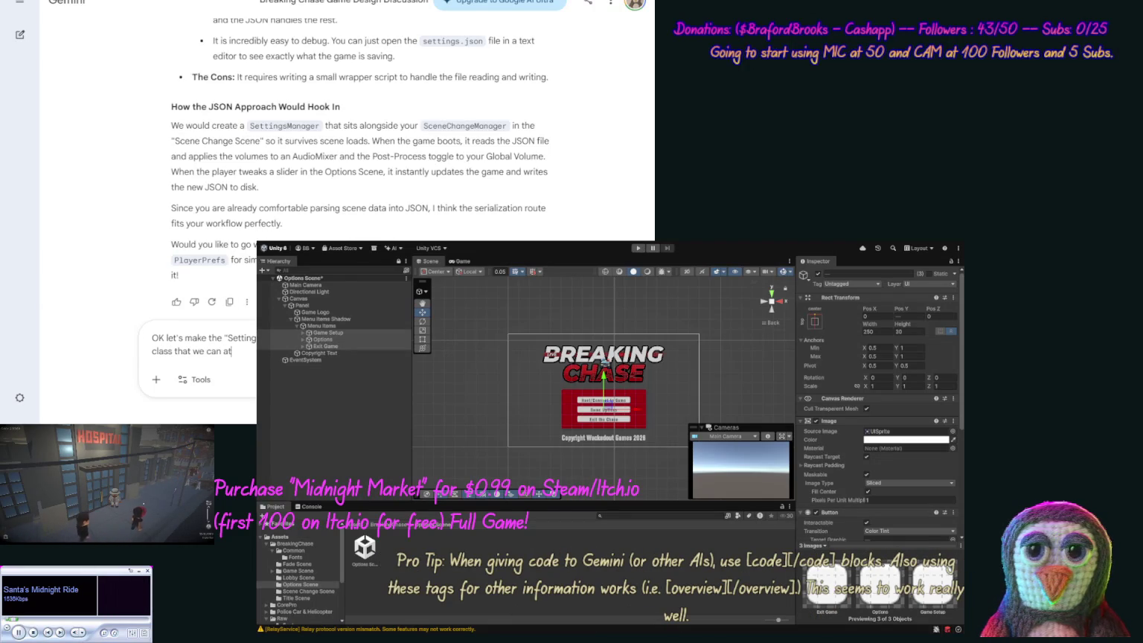
type("tach d")
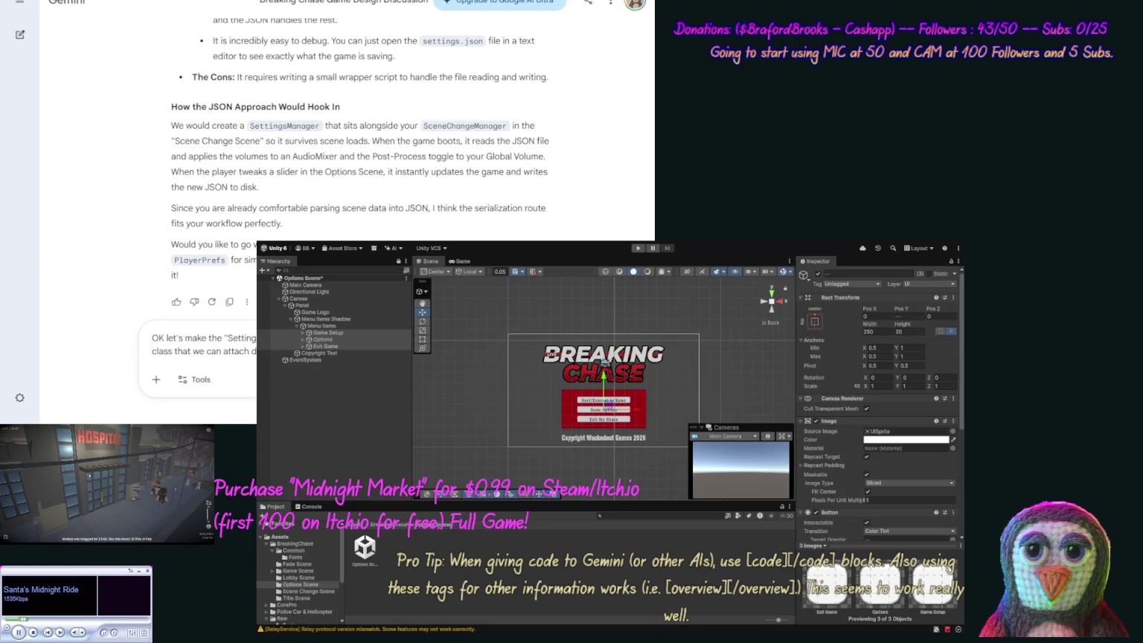
Send the SettingsManager request and select the SettingsManager.cs file name in Gemini's answer.
key("Return")
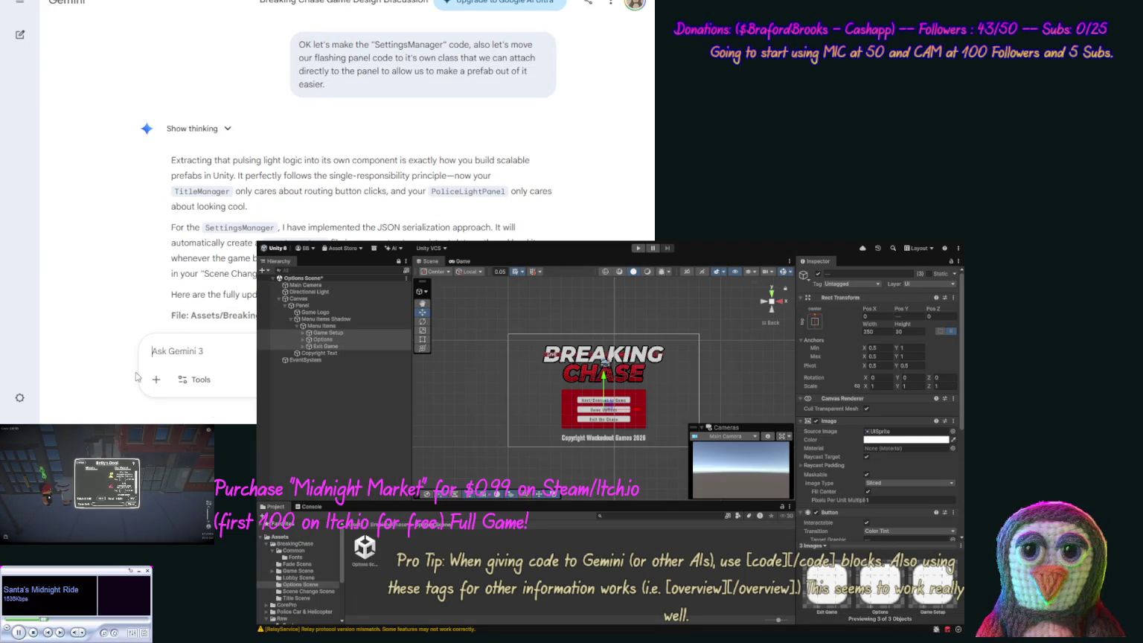
scroll(141, 247, "down", 3)
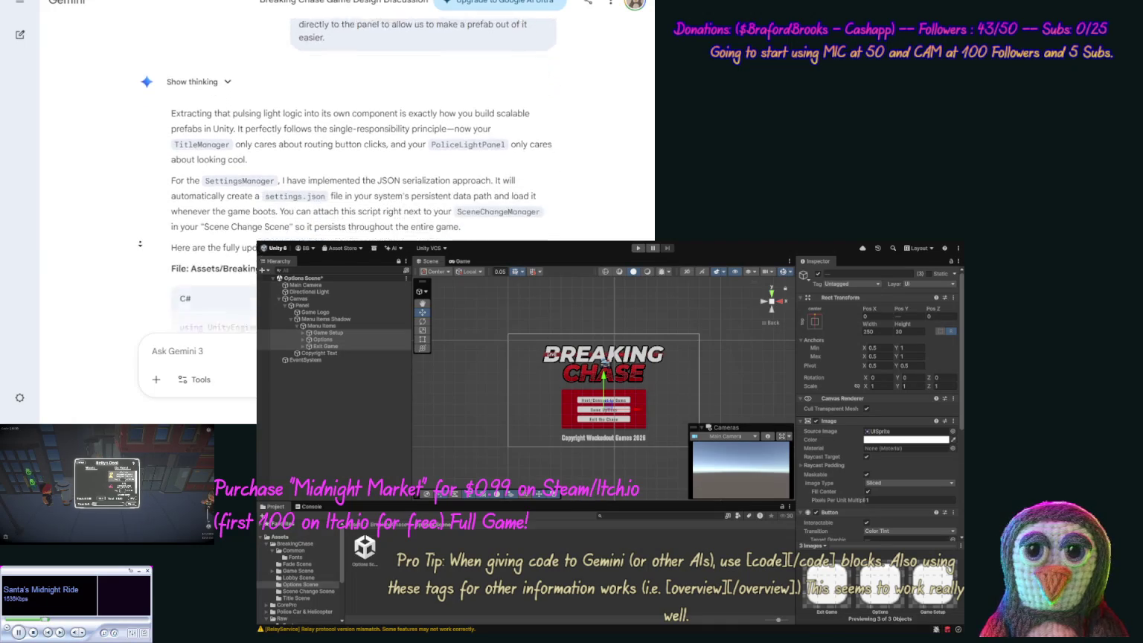
left_click_drag(514, 142, 385, 143)
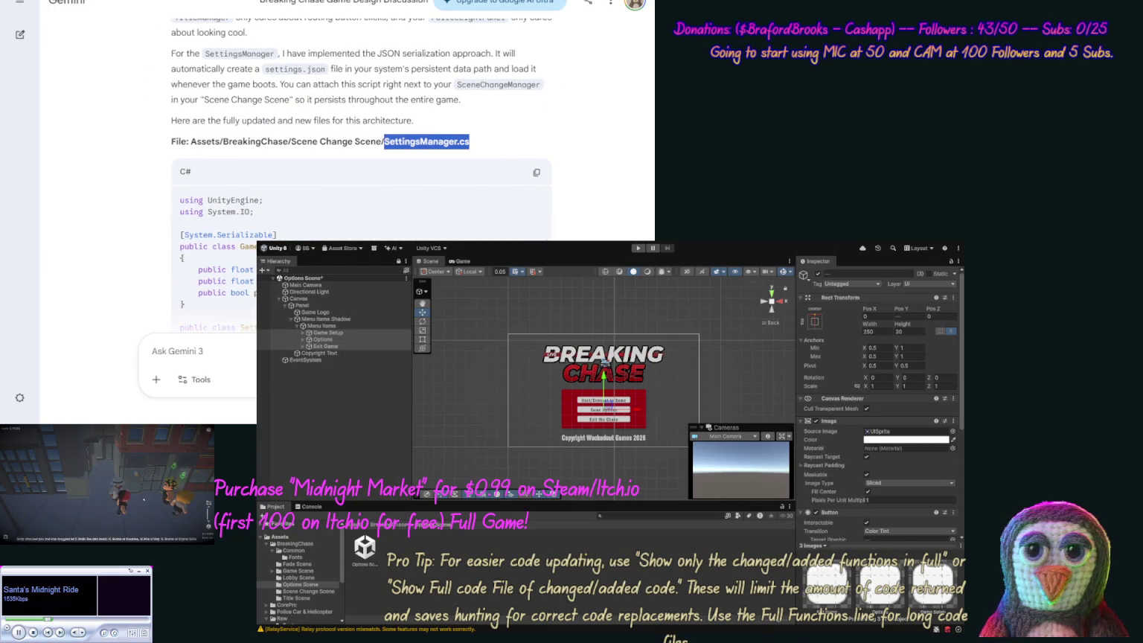
Create a MonoBehaviour script named SettingsManager in the Scene Change Scene folder.
left_click(332, 546)
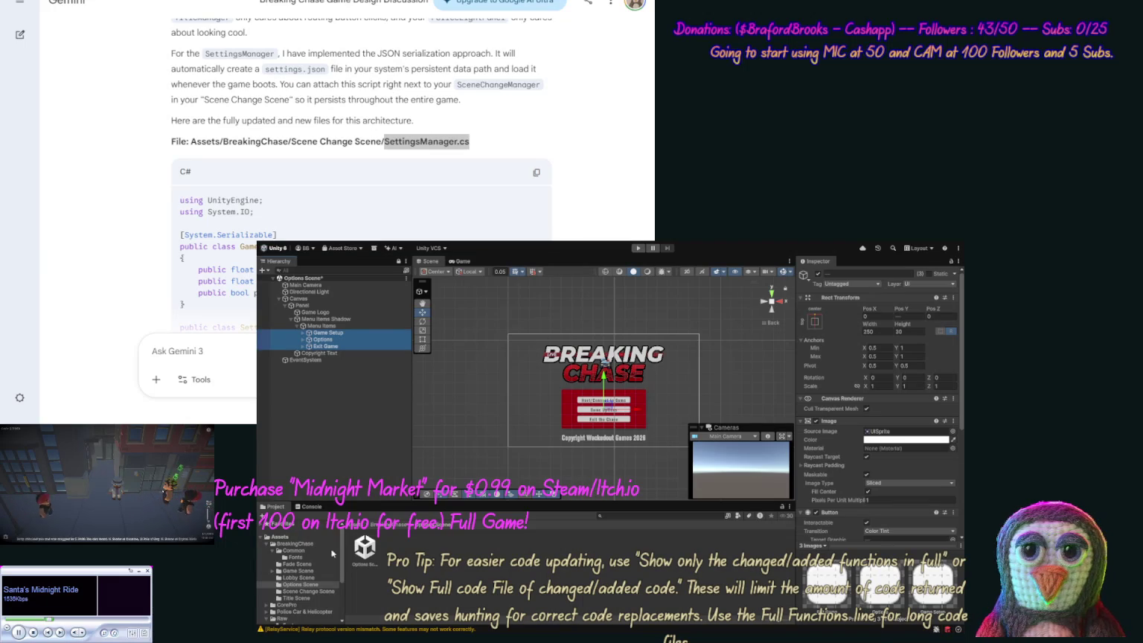
left_click(308, 590)
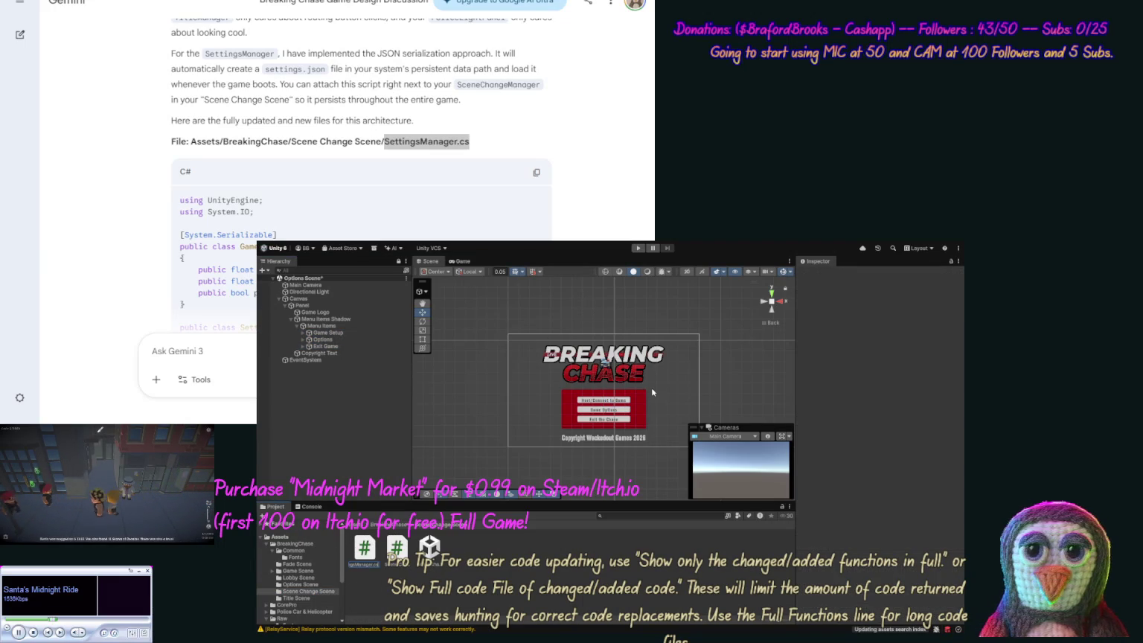
double_click(408, 138)
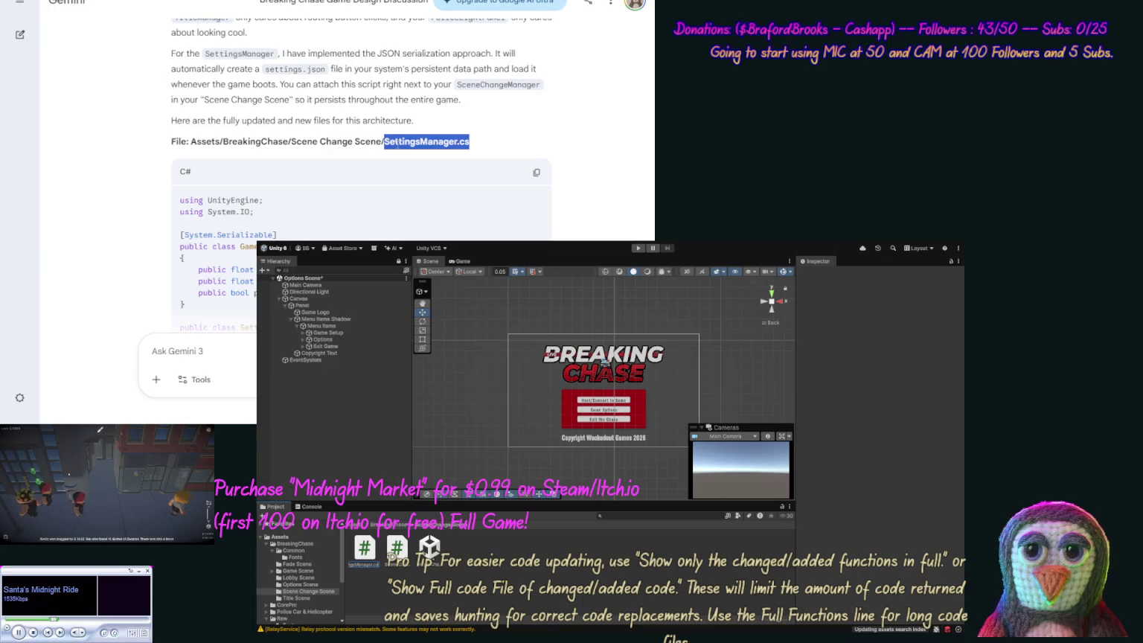
left_click(536, 172)
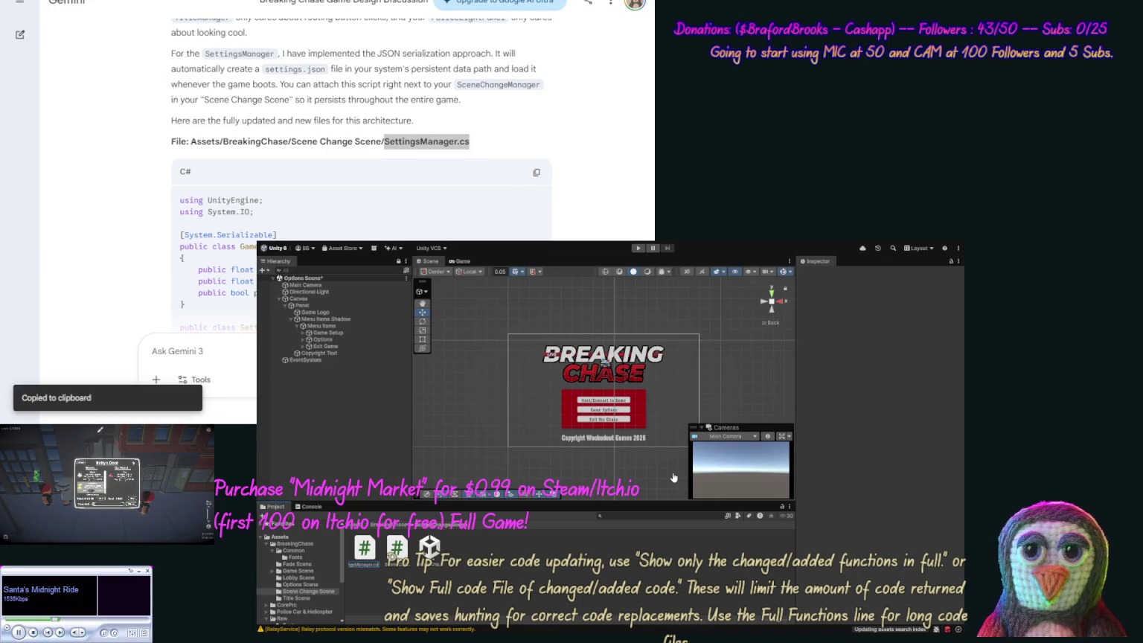
key("Return")
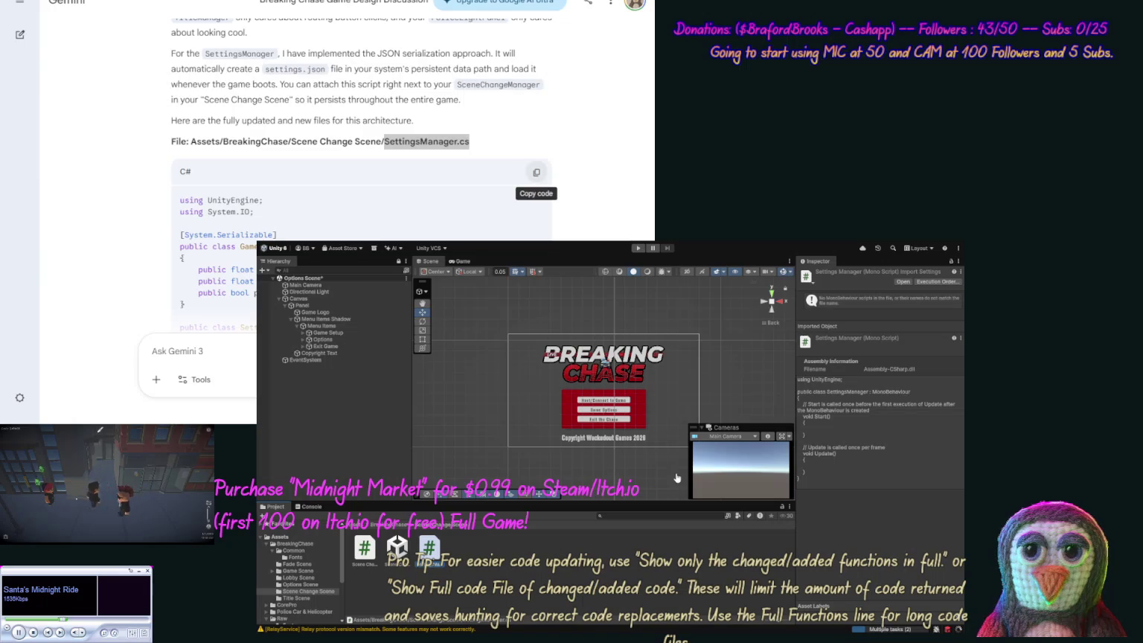
Replace SettingsManager.cs with Gemini's JSON code: GameSettings class, singleton Awake, SaveSettings.
left_click(537, 172)
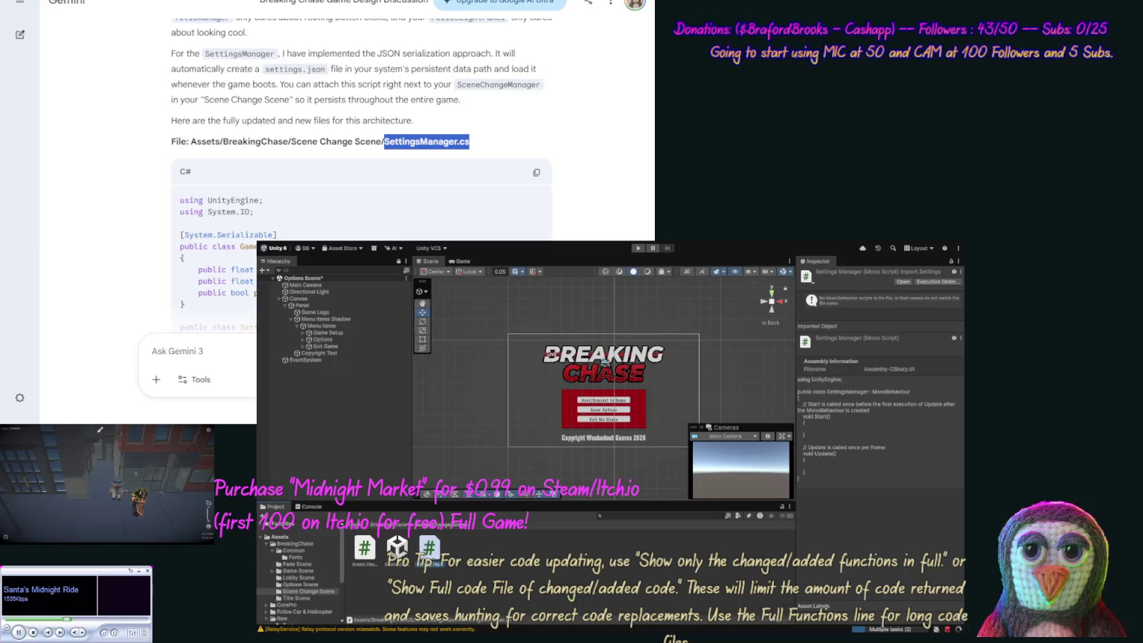
left_click(451, 281)
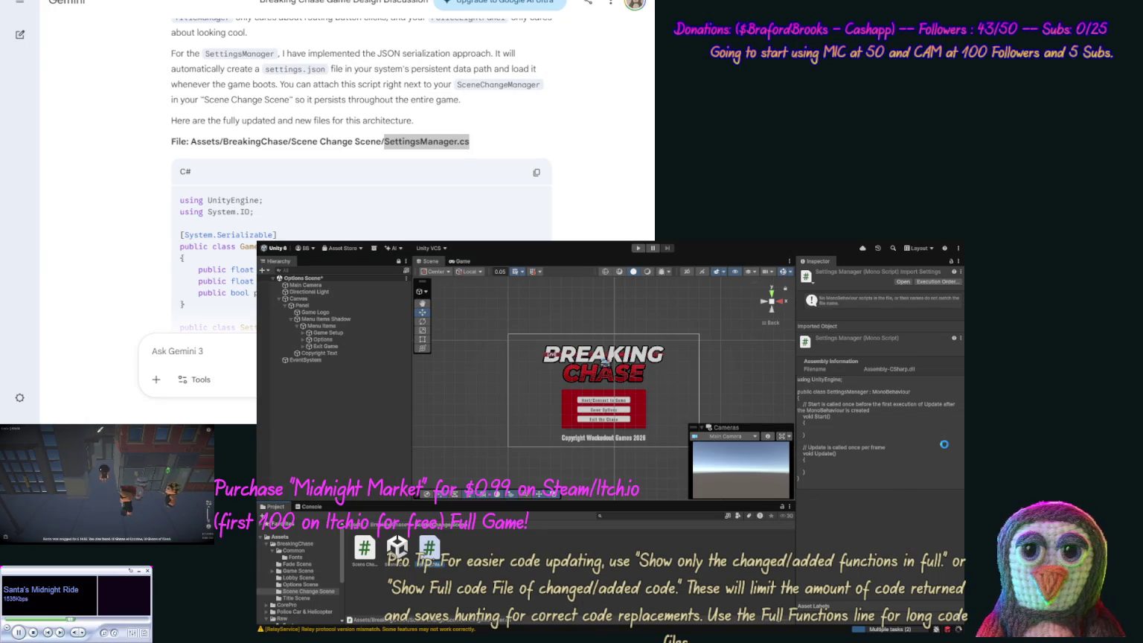
key("alt+Tab")
left_click(871, 525)
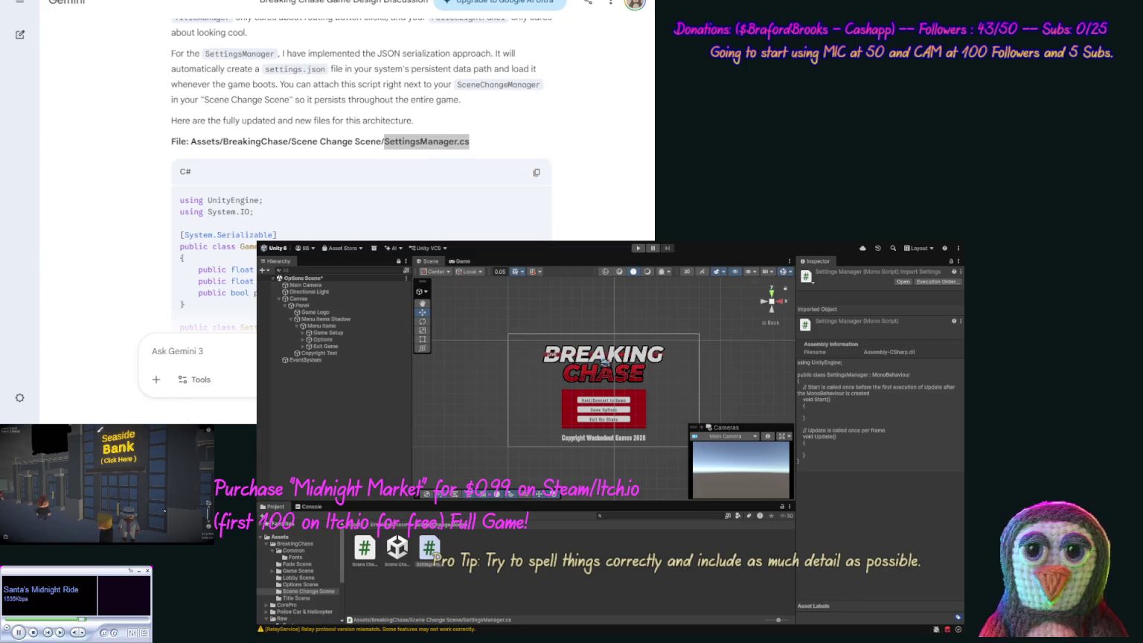
left_click(376, 237)
left_click(536, 172)
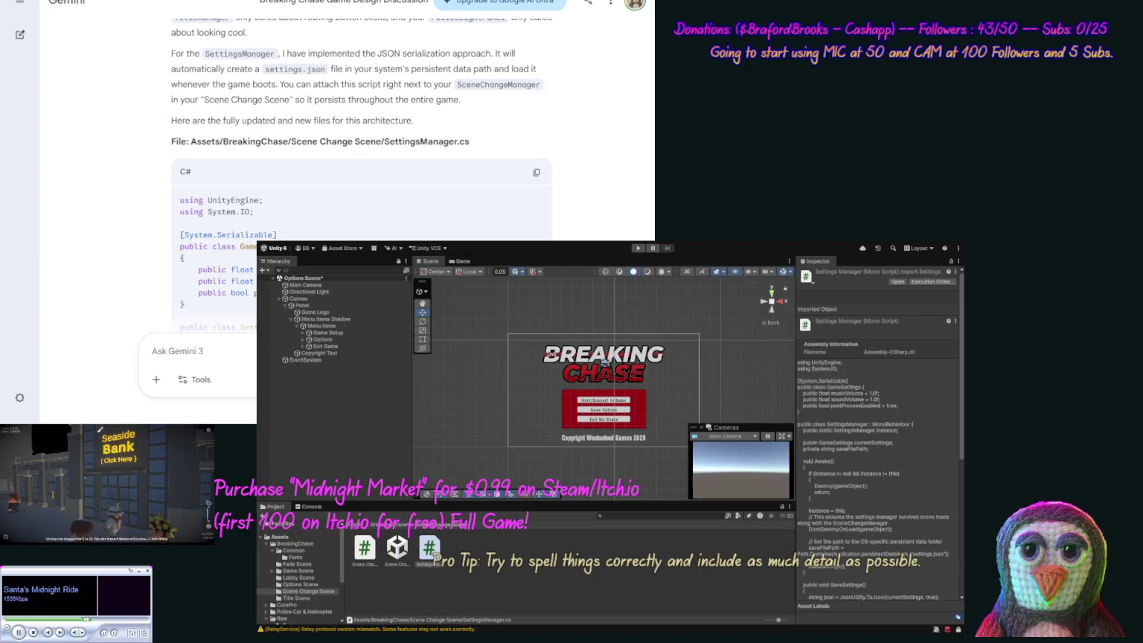
Copy the PoliceLightPanel.cs file name from Gemini and open the BreakingChase Common folder.
scroll(115, 242, "down", 5)
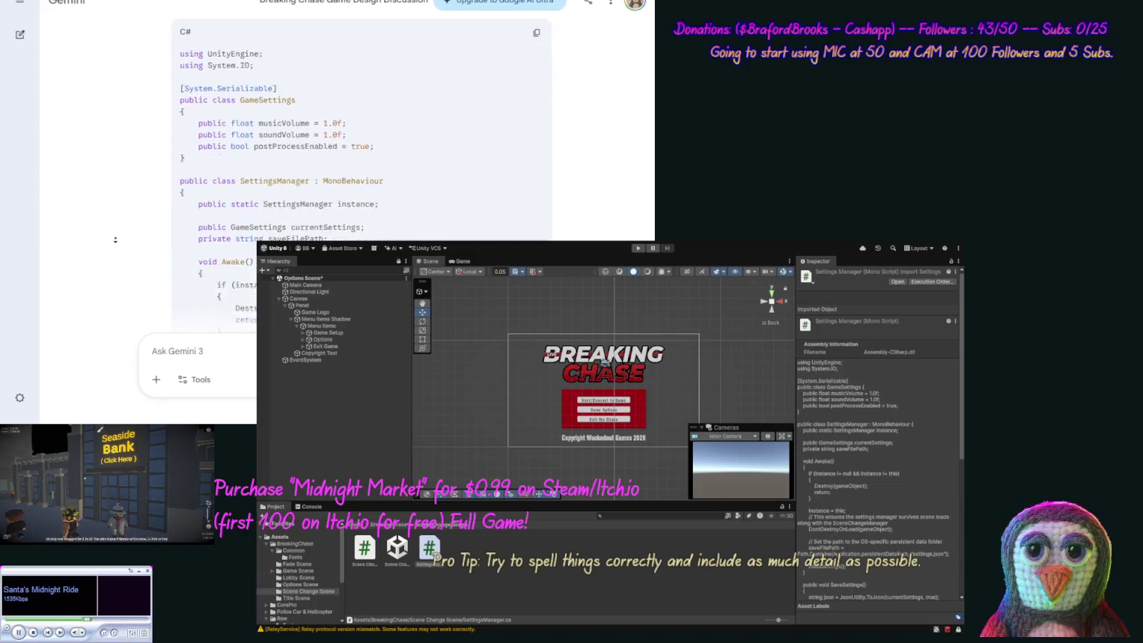
scroll(114, 242, "down", 10)
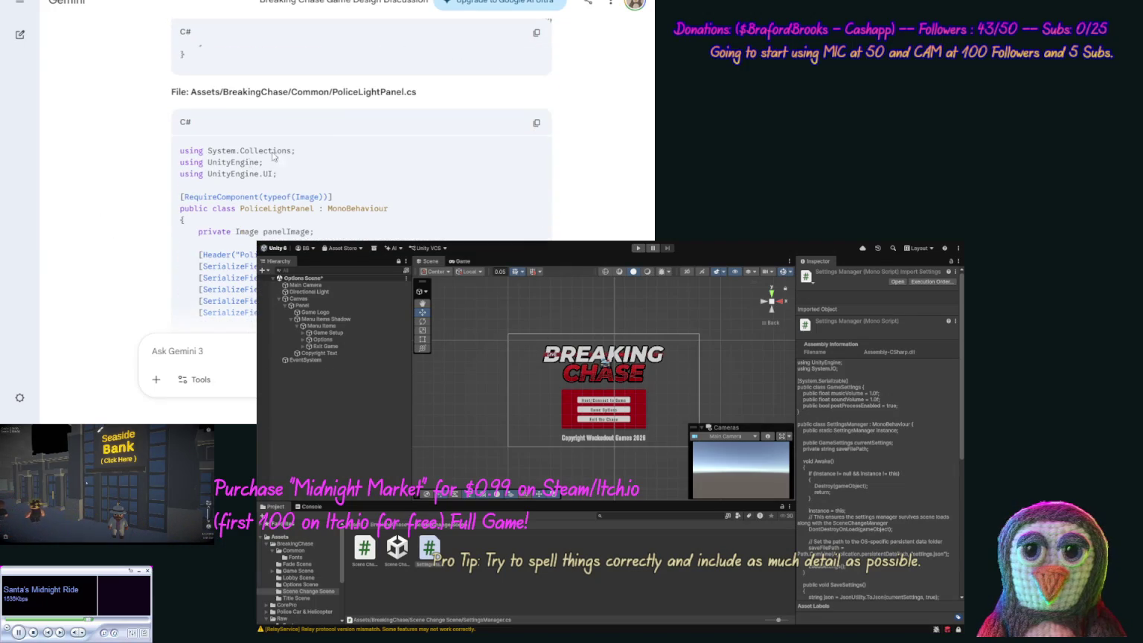
left_click_drag(418, 93, 333, 93)
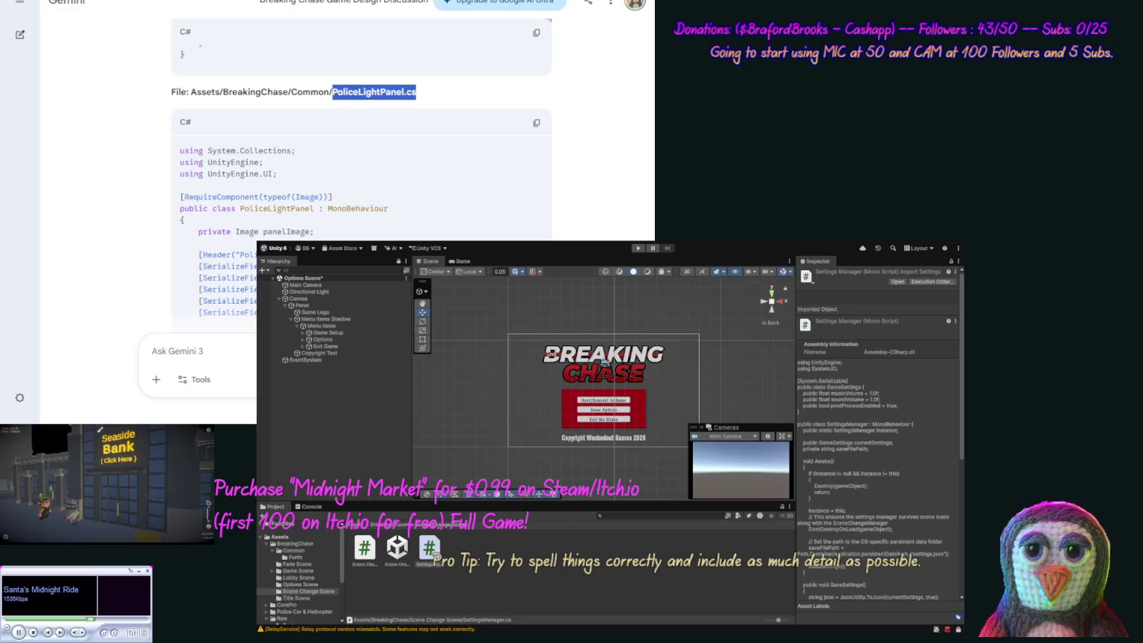
key("alt+Tab")
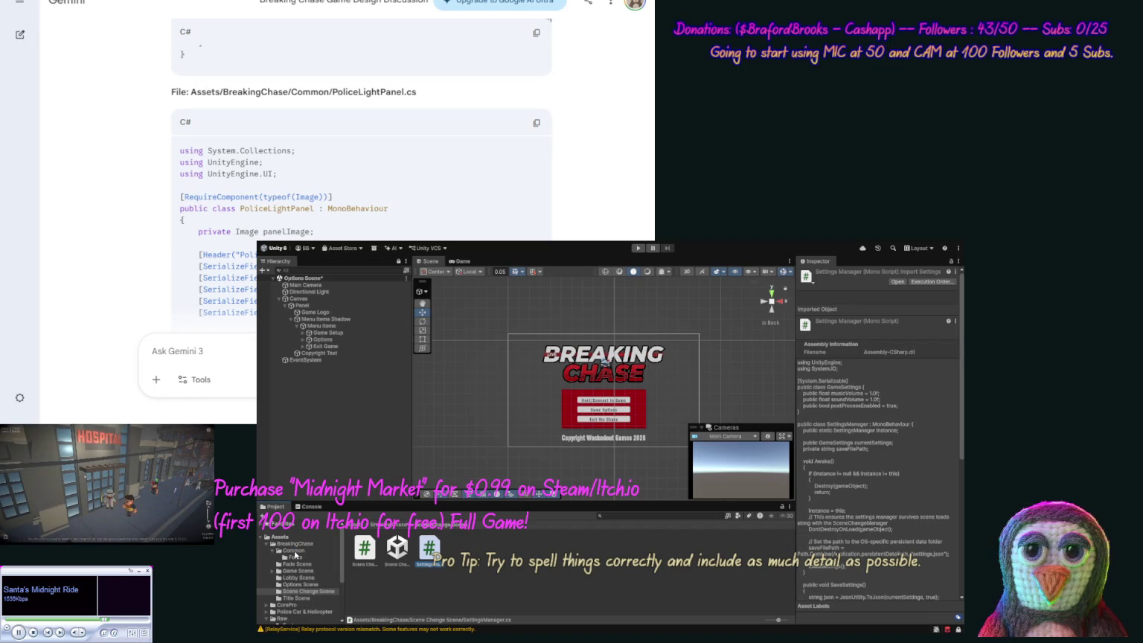
left_click(294, 551)
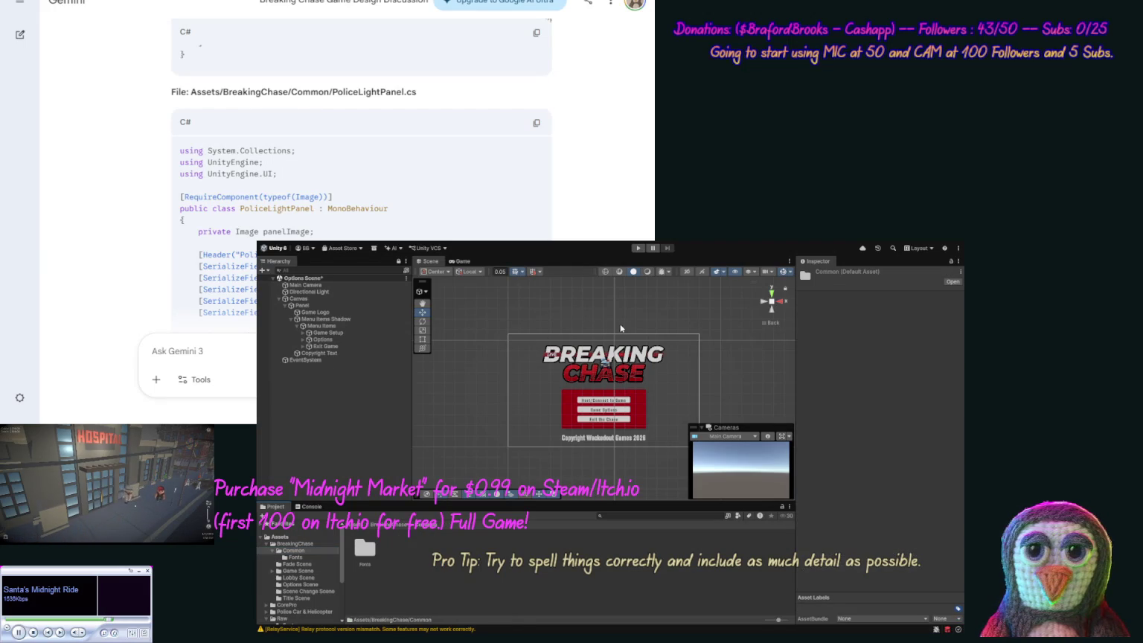
Create Common/UI/Flash Panel folders, open Flash Panel, and copy Gemini's PoliceLightPanel code.
key("ctrl+shift+n")
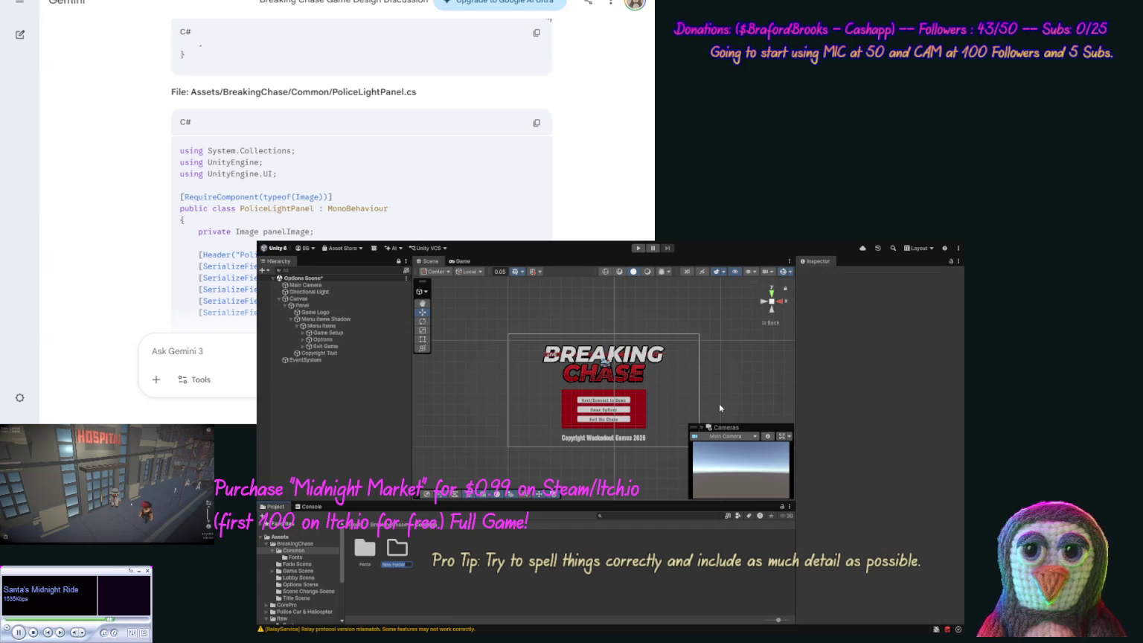
type("UI")
key("Return")
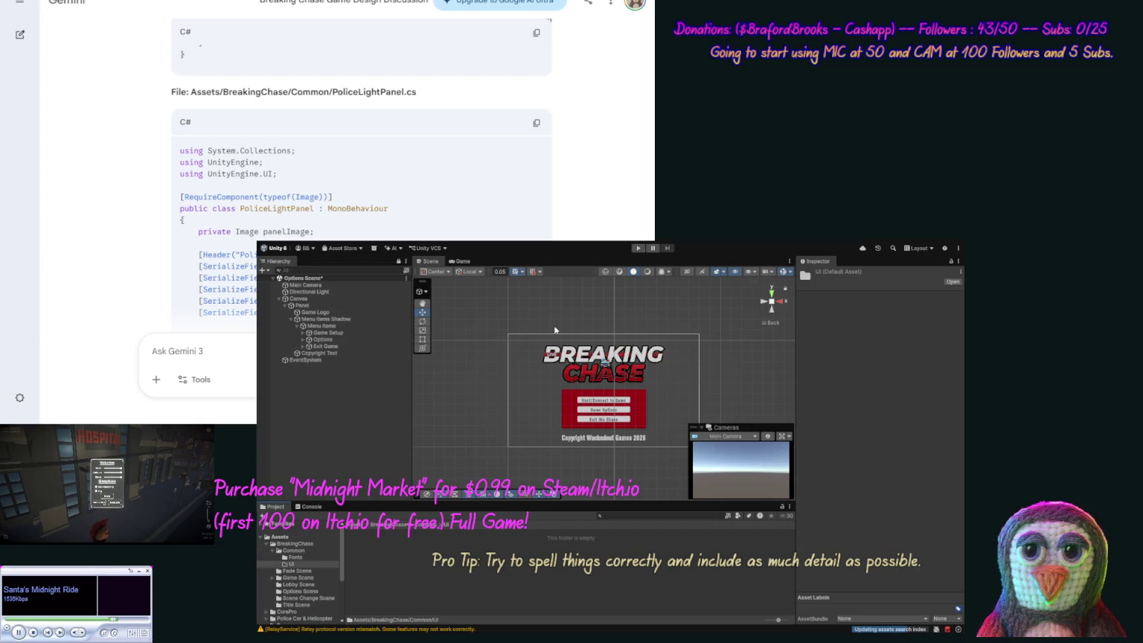
key("ctrl+shift+n")
type("Fi")
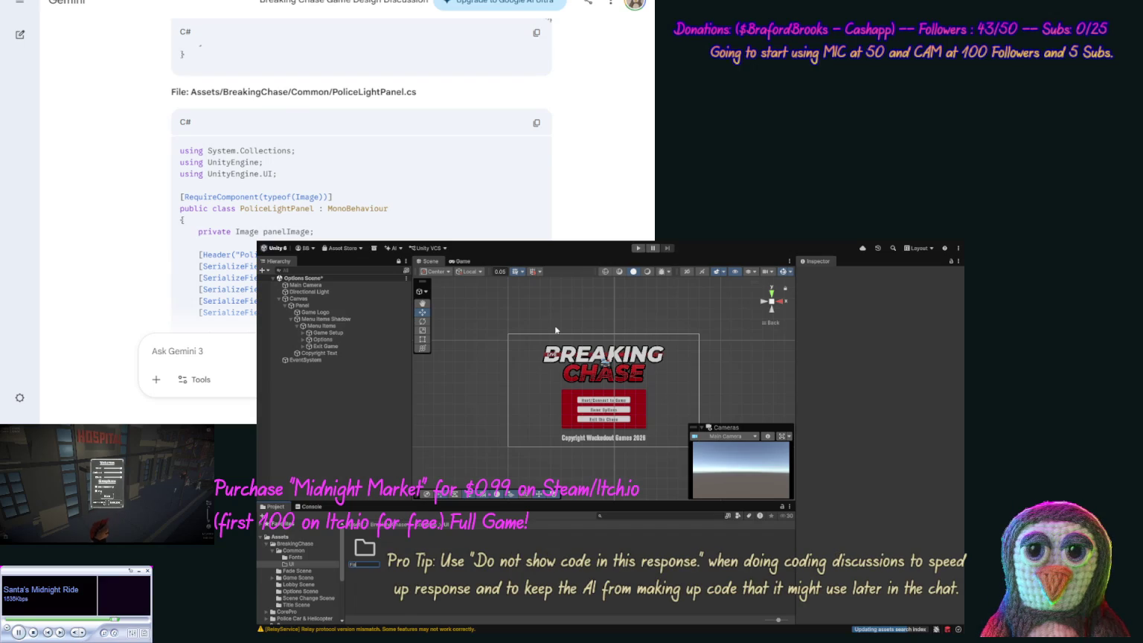
type("anel")
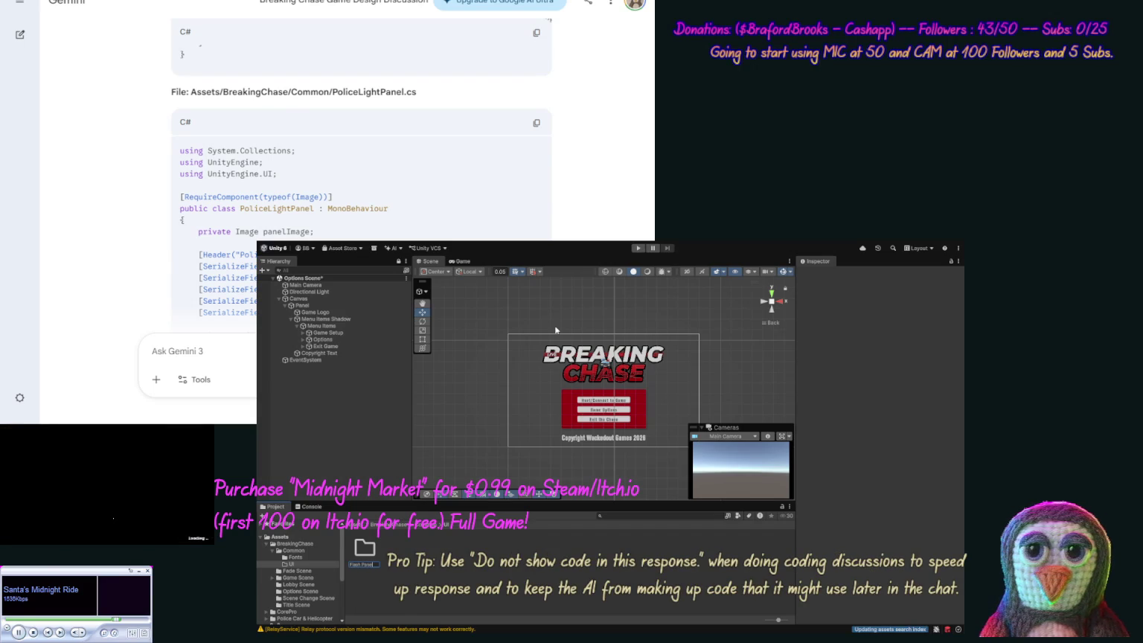
key("Return")
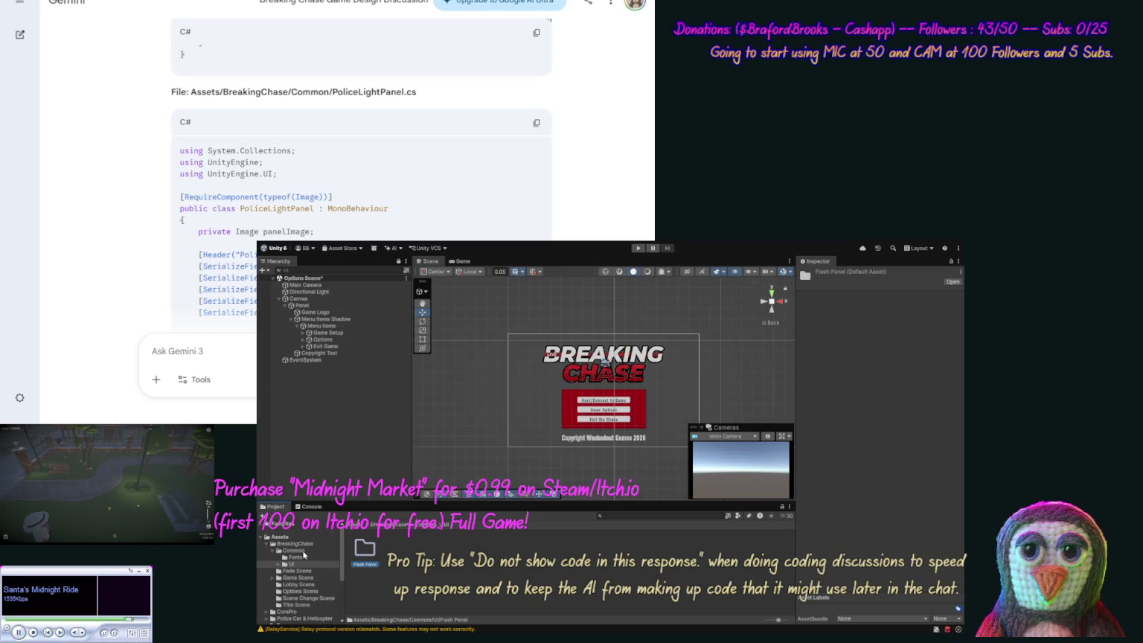
double_click(364, 551)
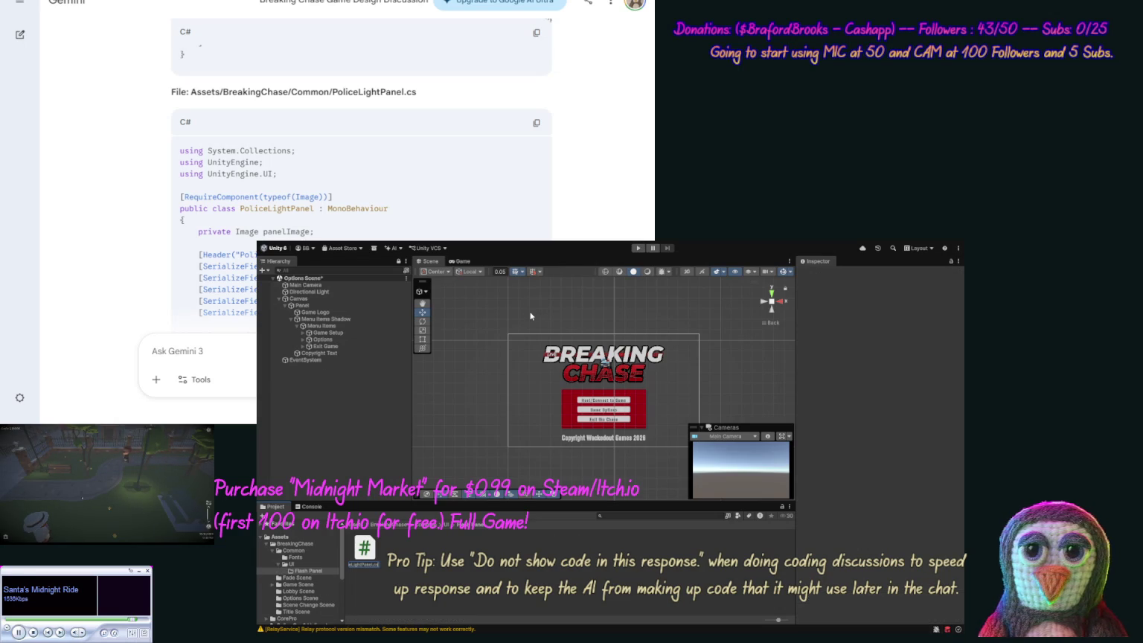
left_click(537, 124)
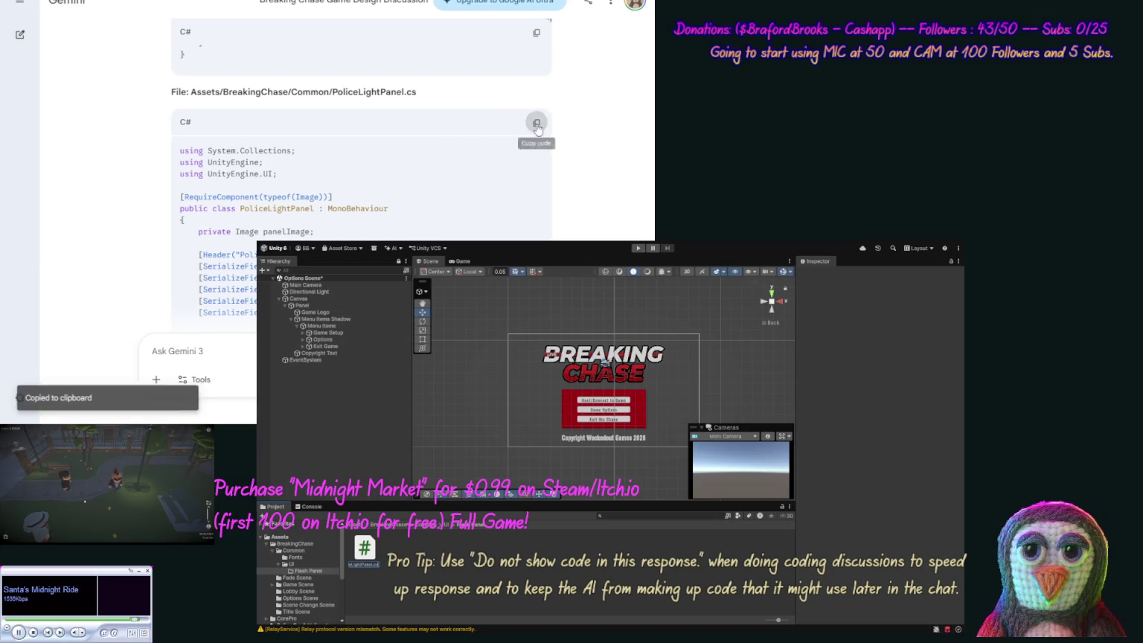
Put the flashing-light code in PoliceLightPanel.cs and attach it to Menu Items.
scroll(137, 201, "down", 5)
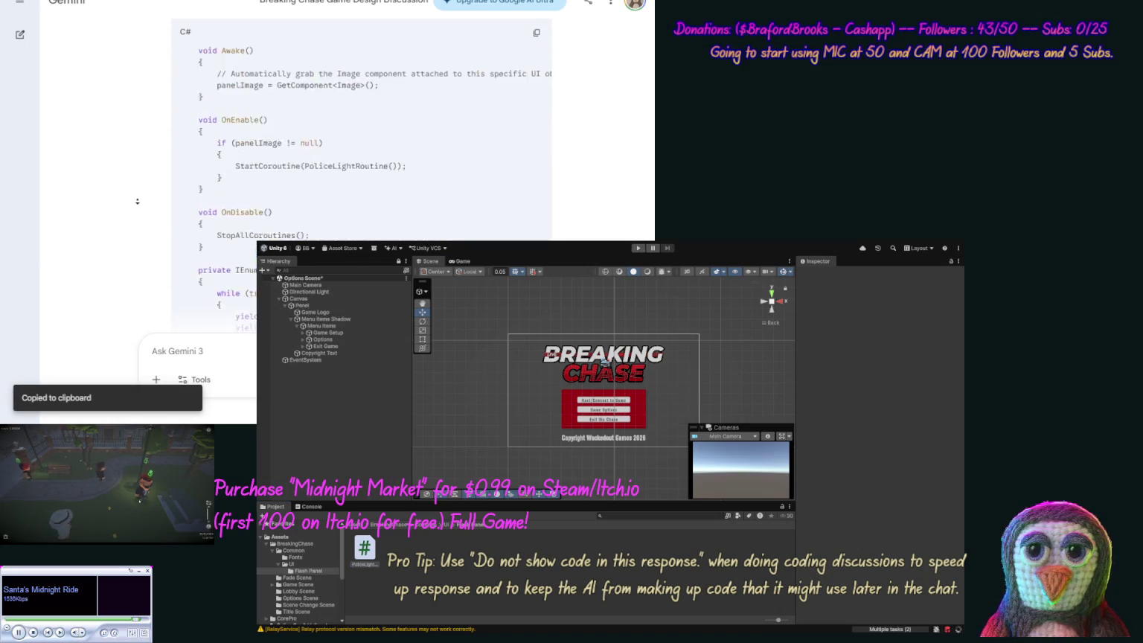
scroll(137, 201, "down", 10)
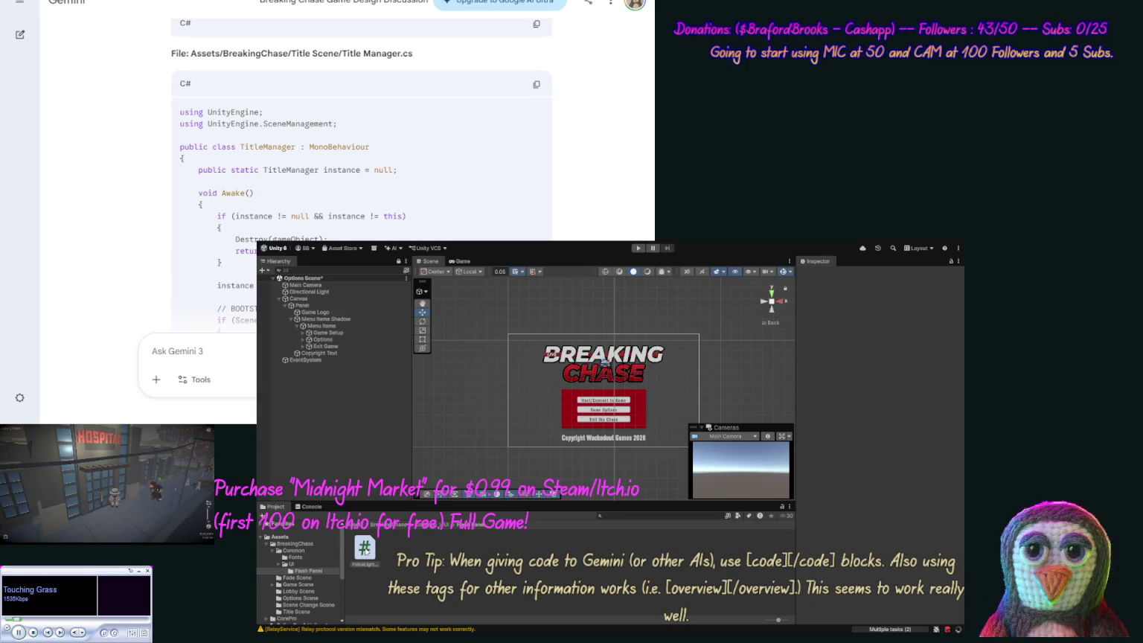
left_click(365, 552)
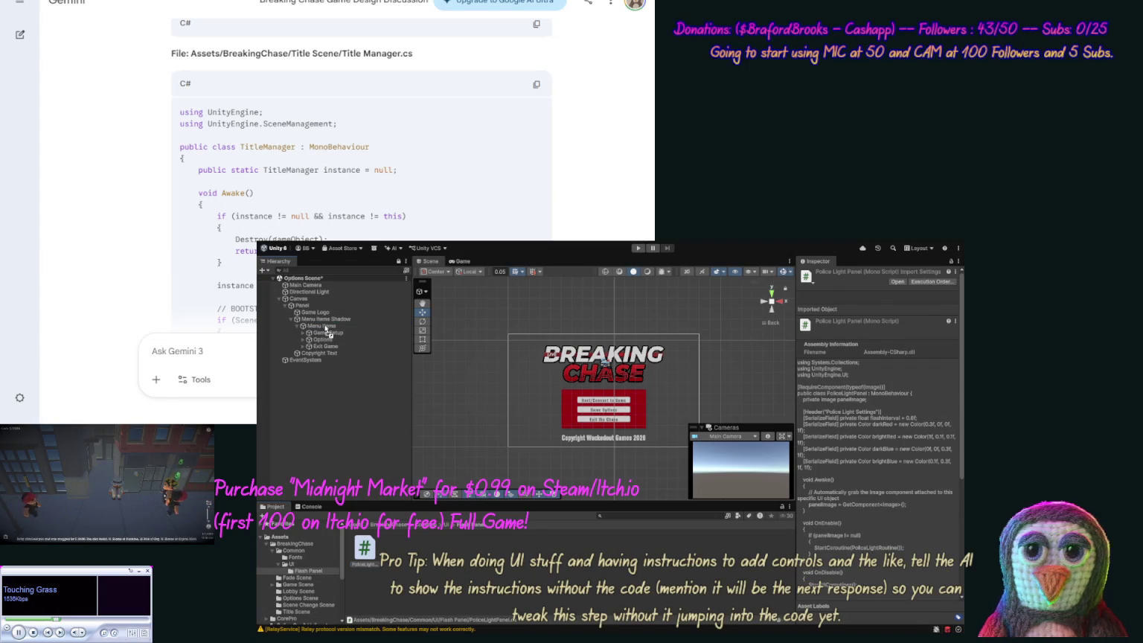
left_click(328, 326)
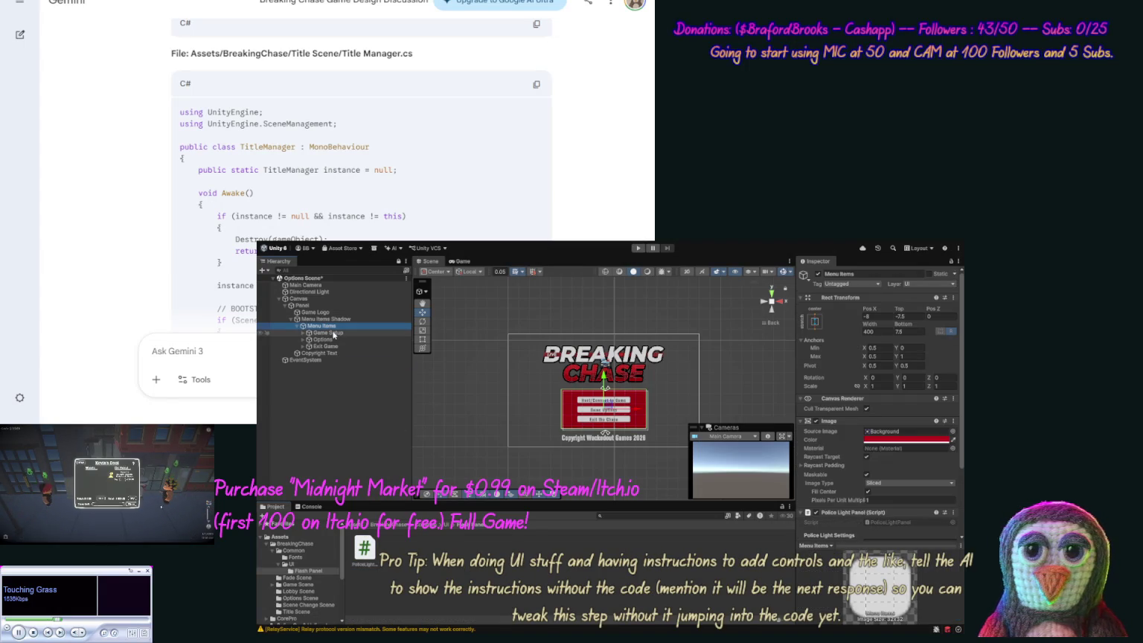
Drag Menu Items Shadow into the Flash Panel folder as a prefab, keeping the three buttons under Menu Items.
left_click(328, 332)
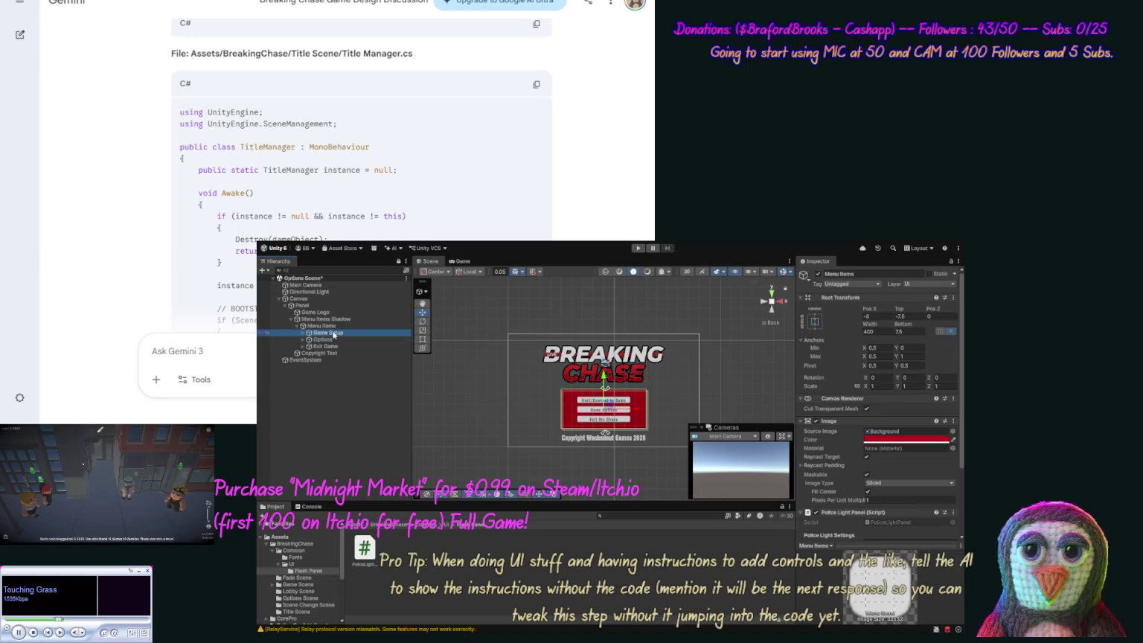
left_click(324, 339, "shift")
left_click(328, 346, "shift")
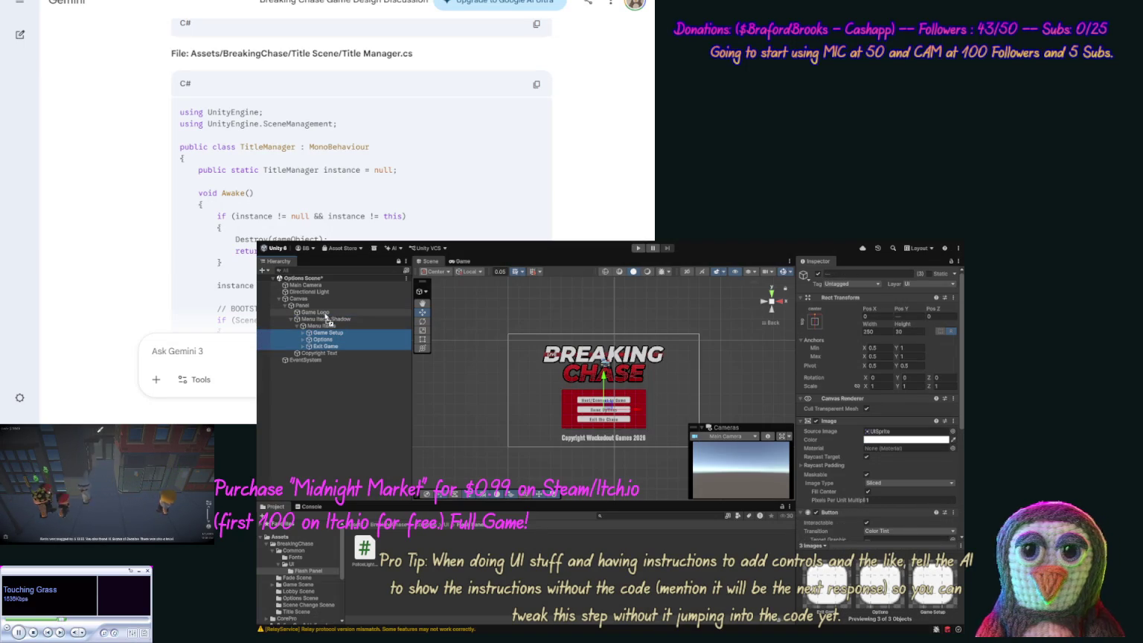
left_click_drag(325, 317, 325, 316)
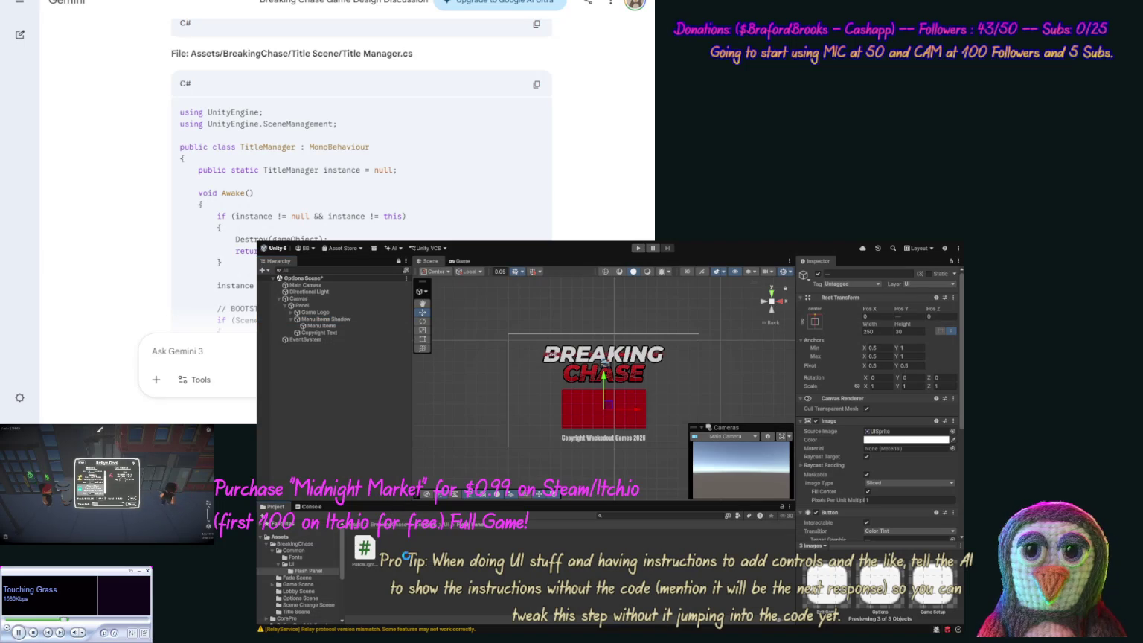
left_click_drag(406, 555, 408, 552)
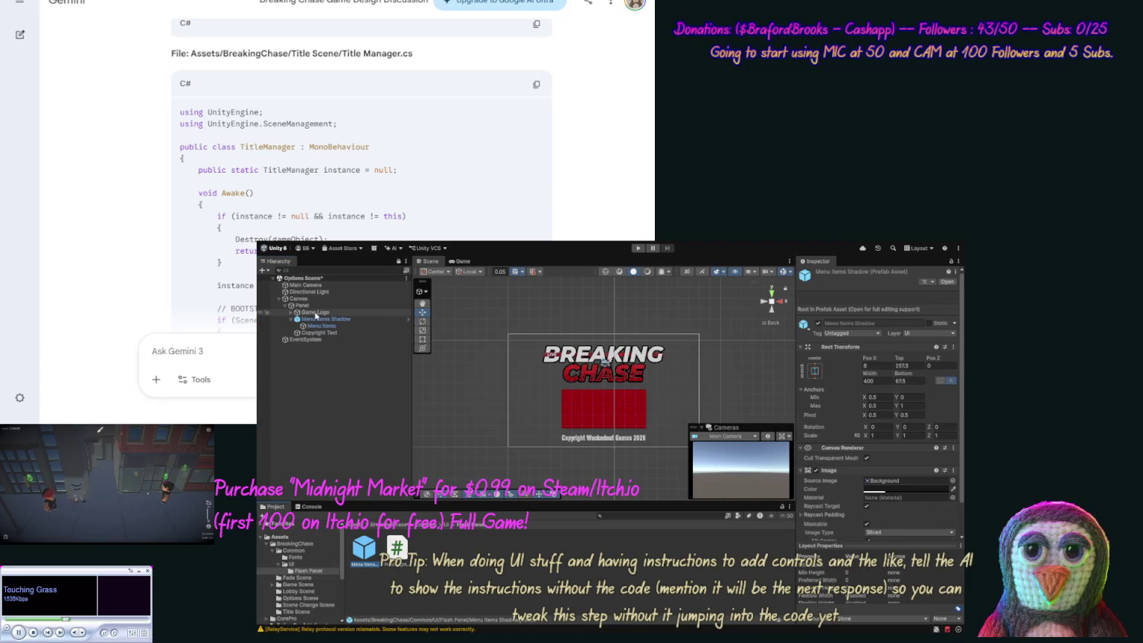
left_click(292, 313)
left_click(319, 319)
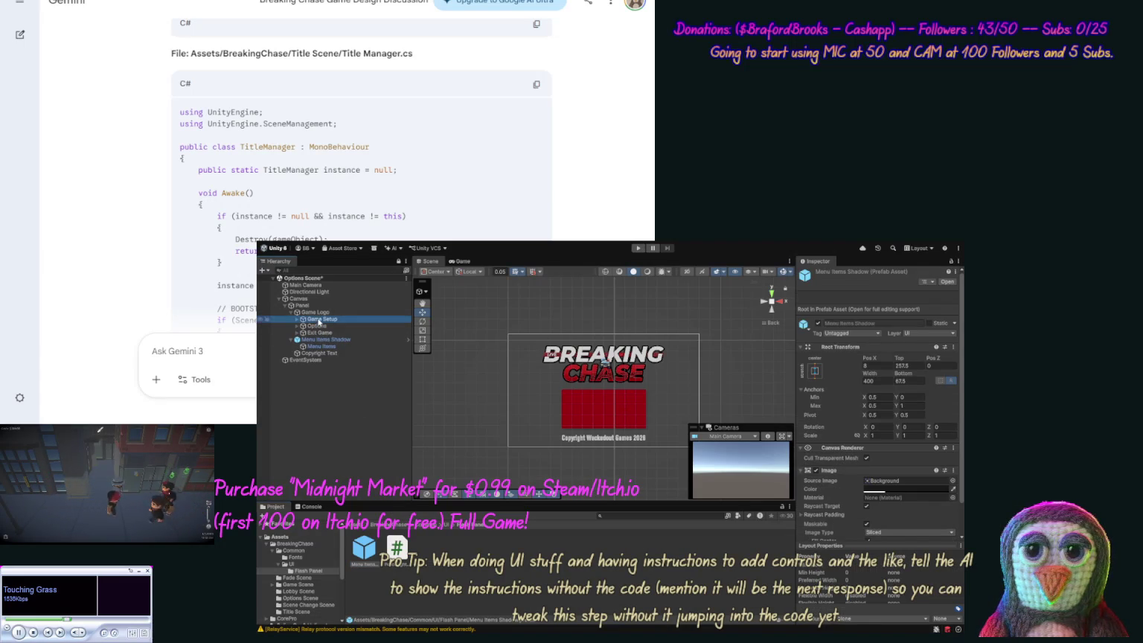
left_click(317, 326, "ctrl")
left_click(317, 333, "ctrl")
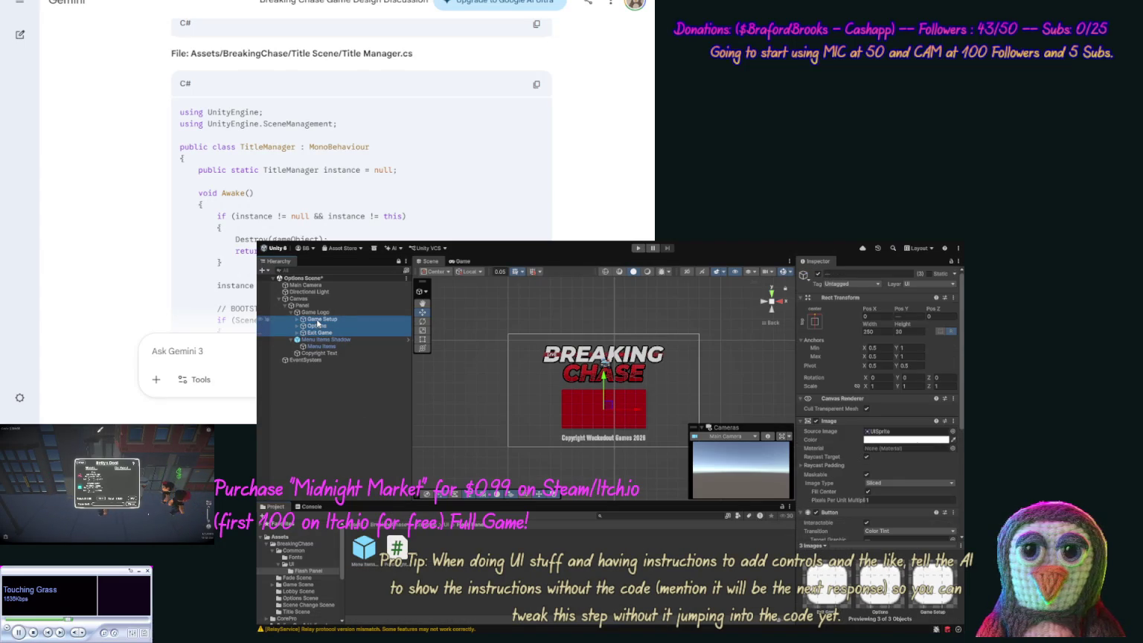
left_click_drag(318, 333, 323, 348)
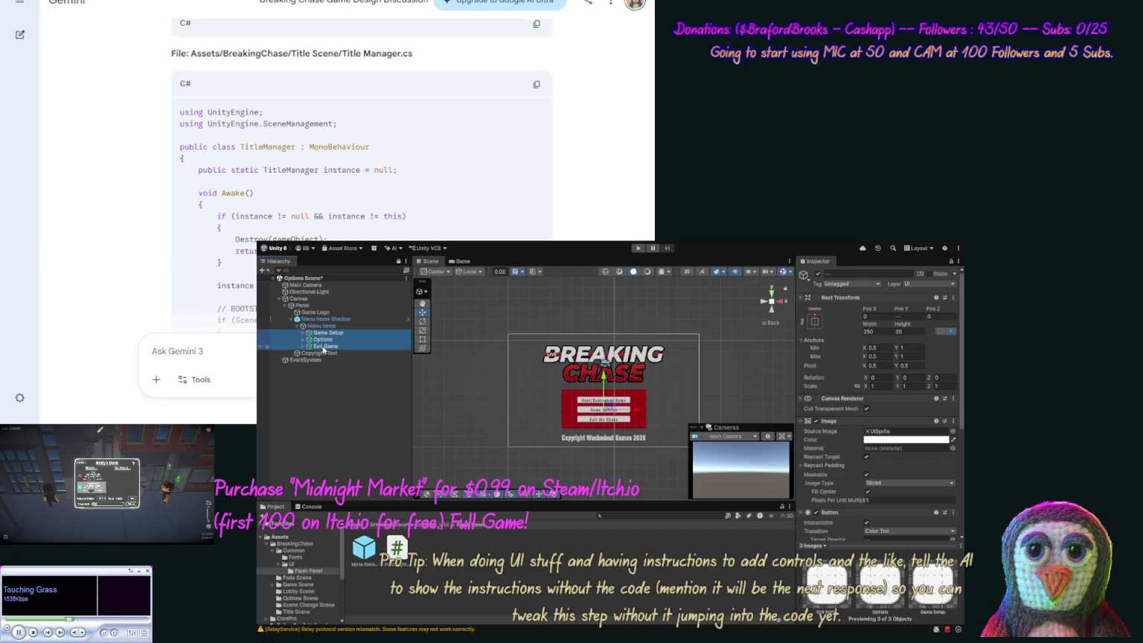
left_click(470, 567)
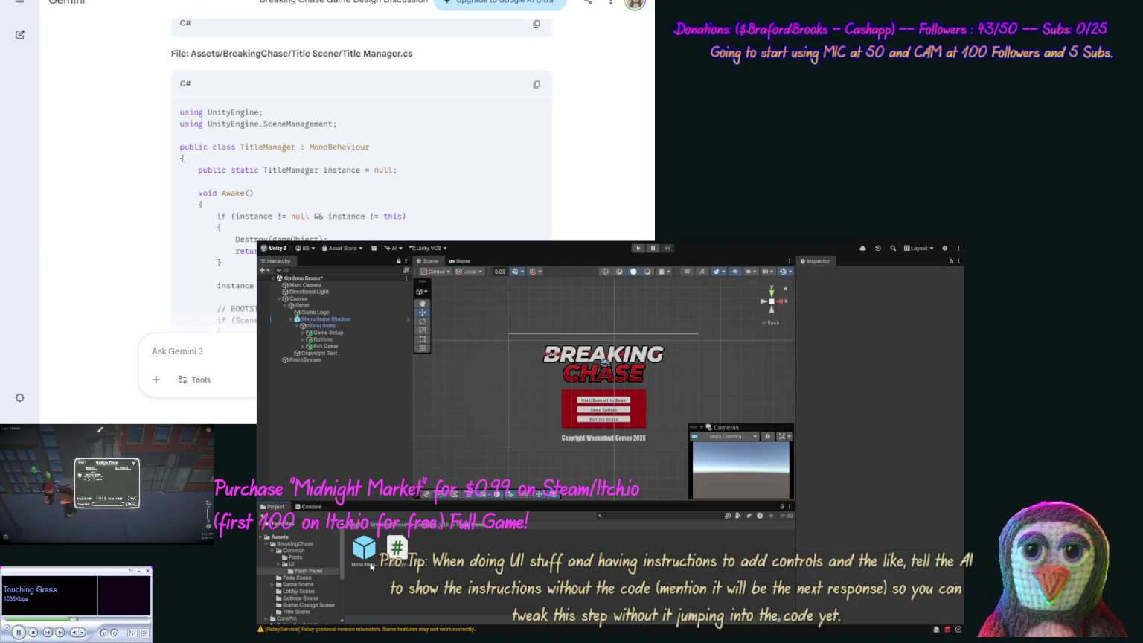
Rename the new prefab asset to Flash Panel.
left_click(370, 563)
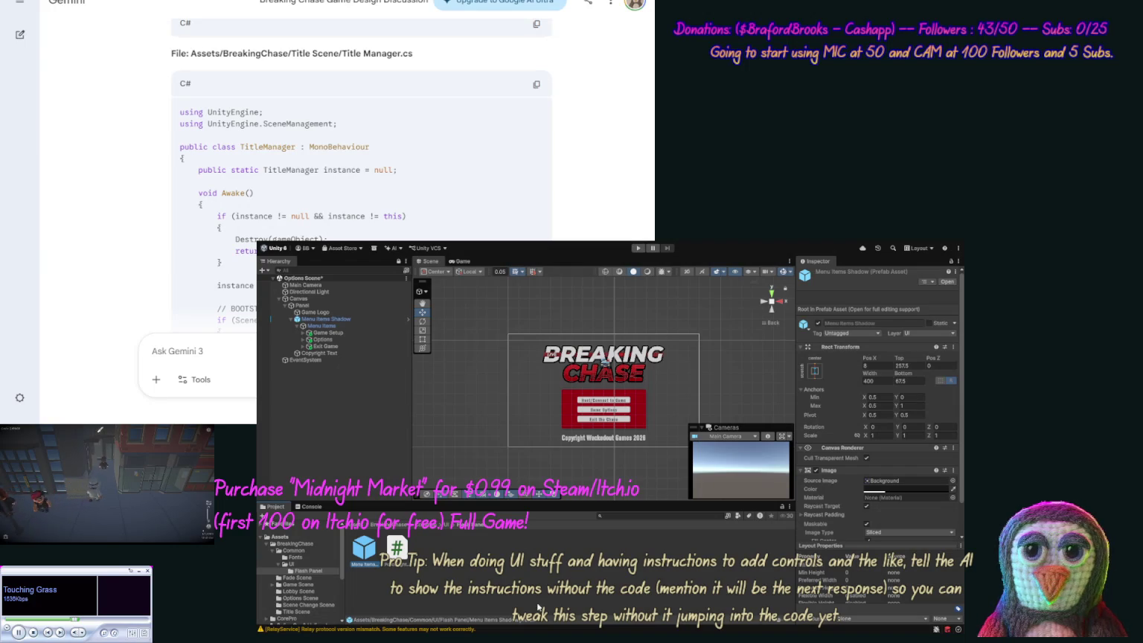
key("F2")
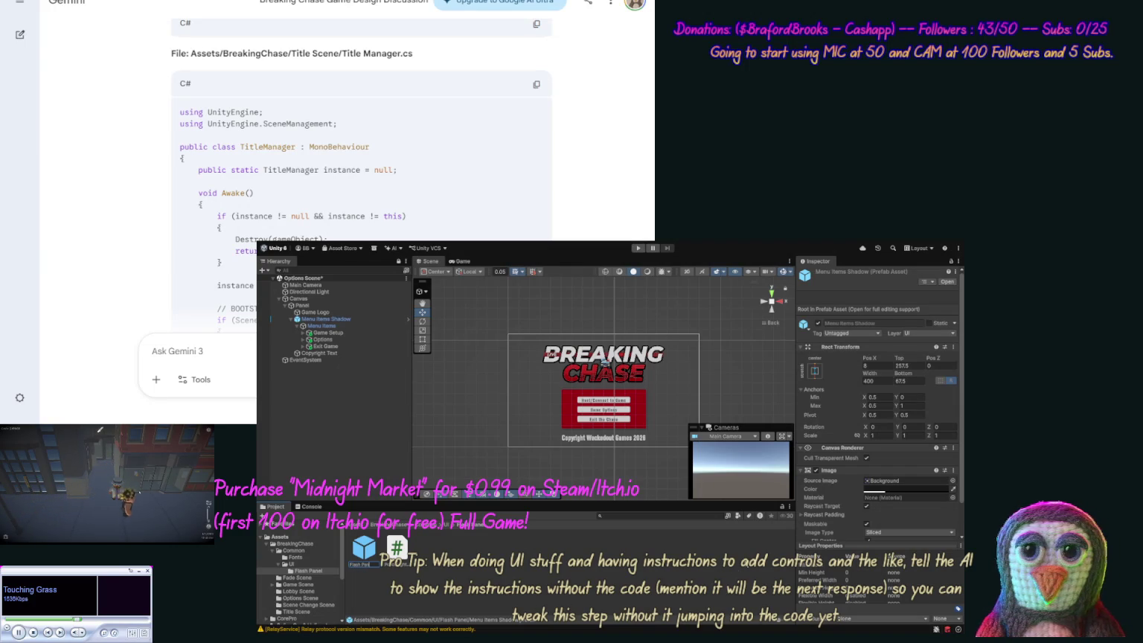
key("Return")
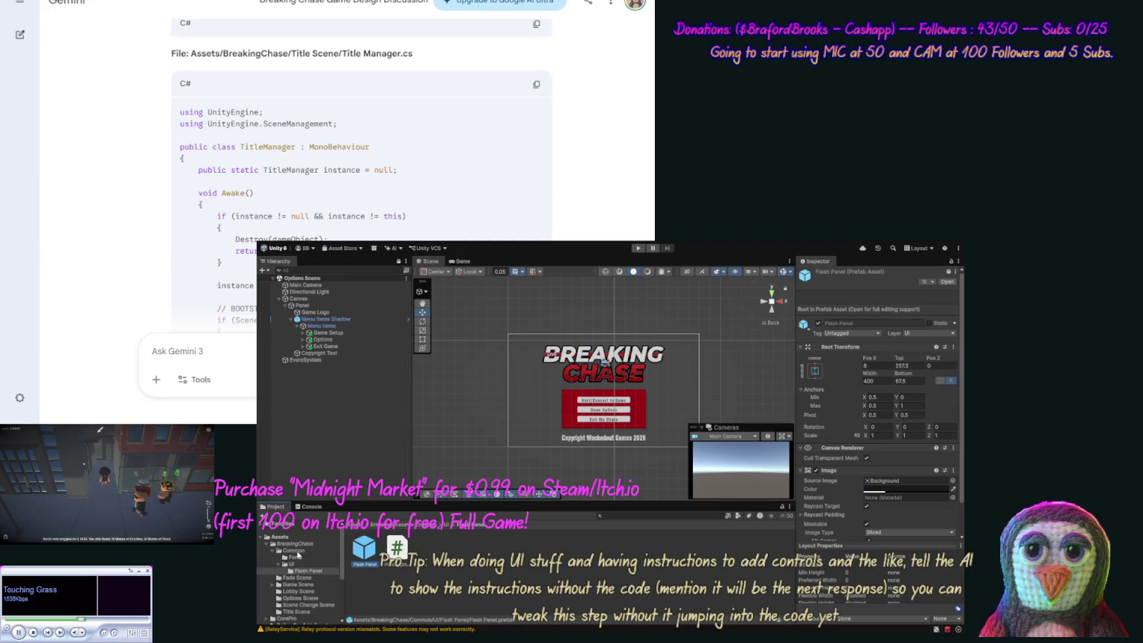
left_click(300, 597)
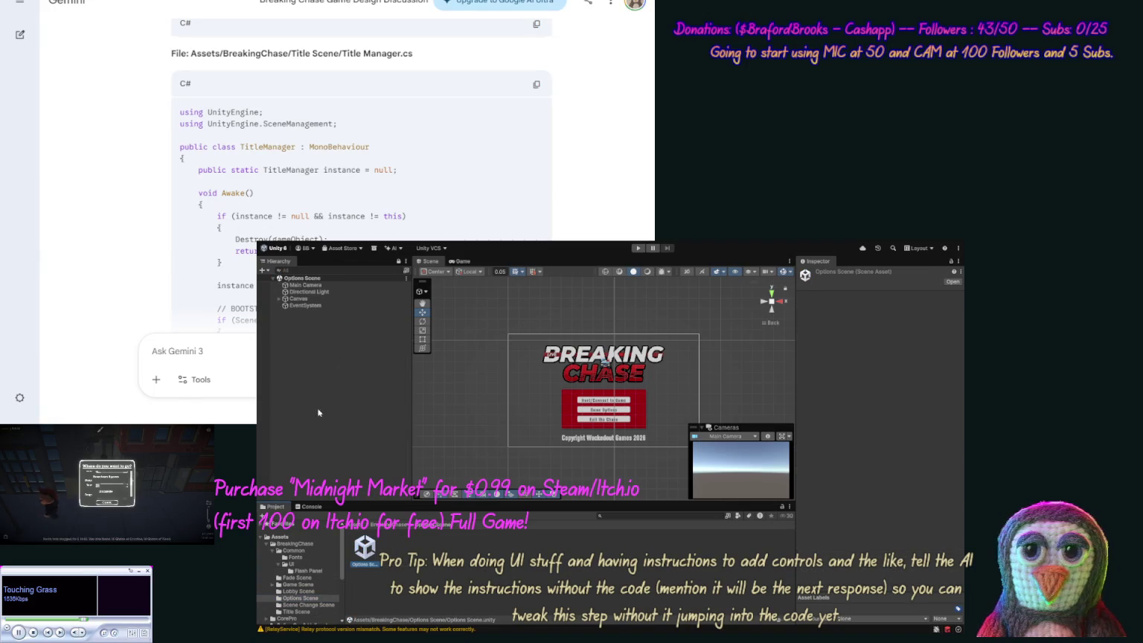
Reveal the Game Setup, Options and Exit Game buttons in the hierarchy, then choose Main Camera's background type.
left_click(279, 298)
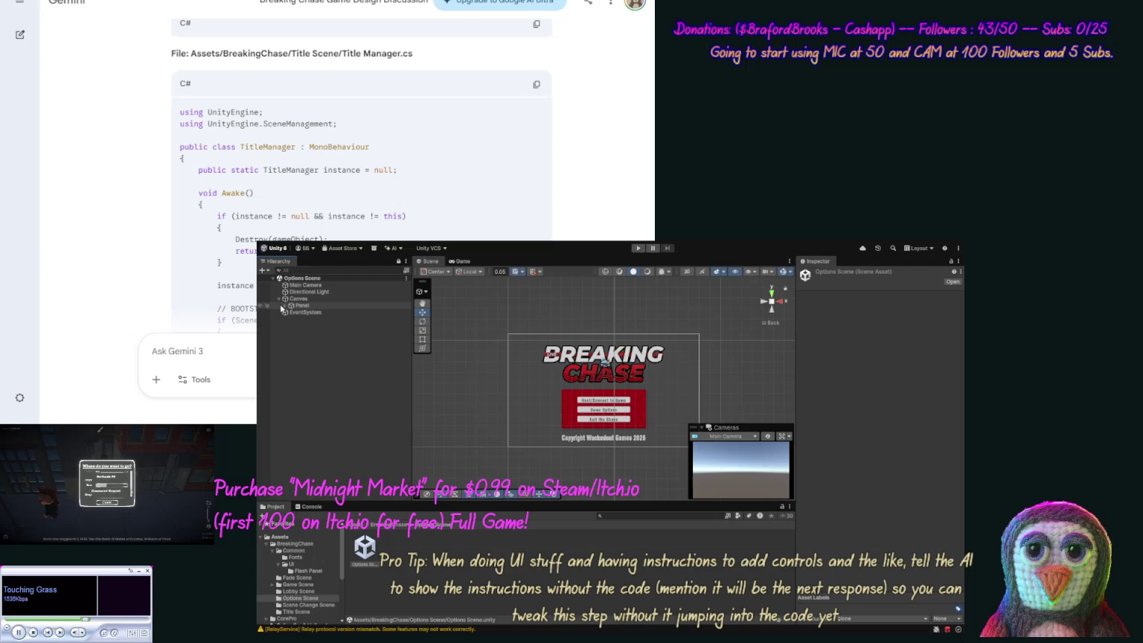
left_click(286, 305)
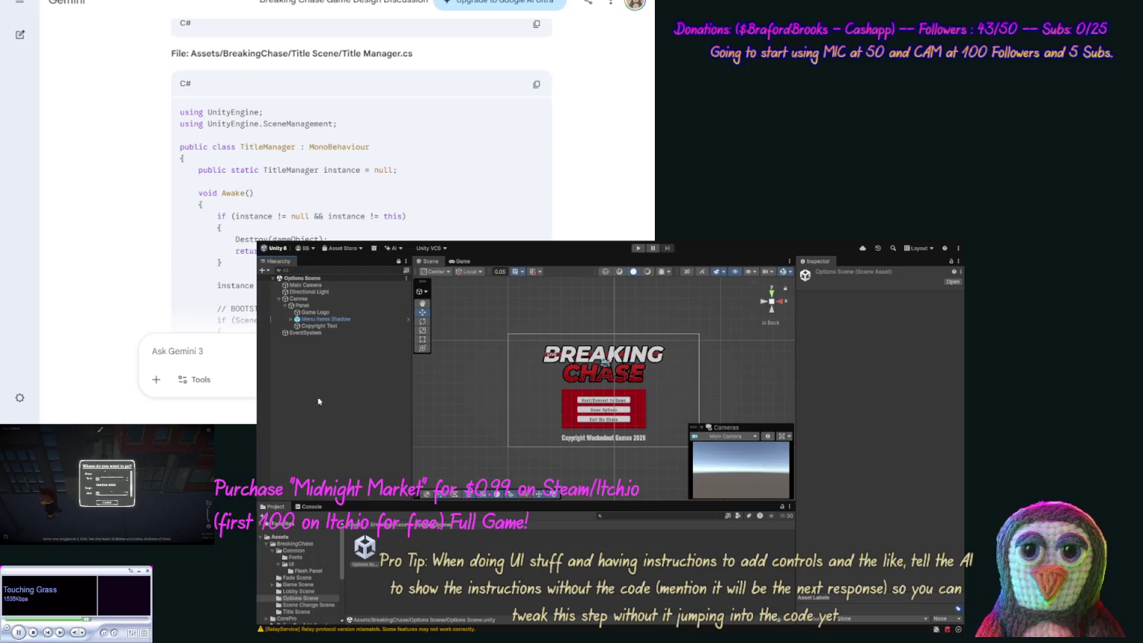
left_click(290, 320)
left_click(298, 326)
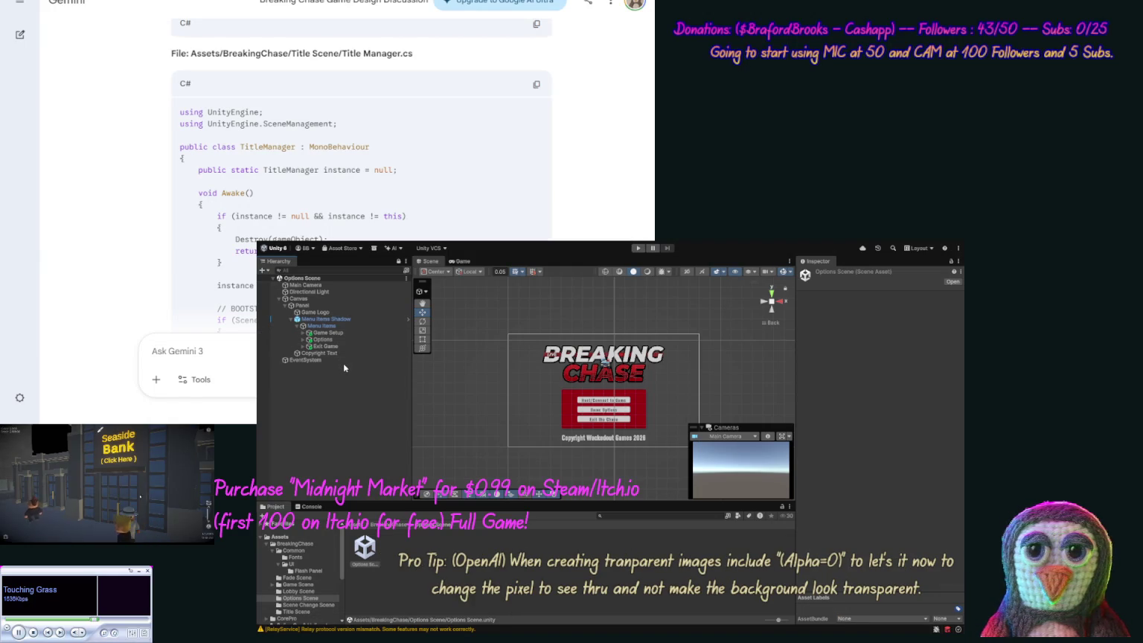
left_click(327, 285)
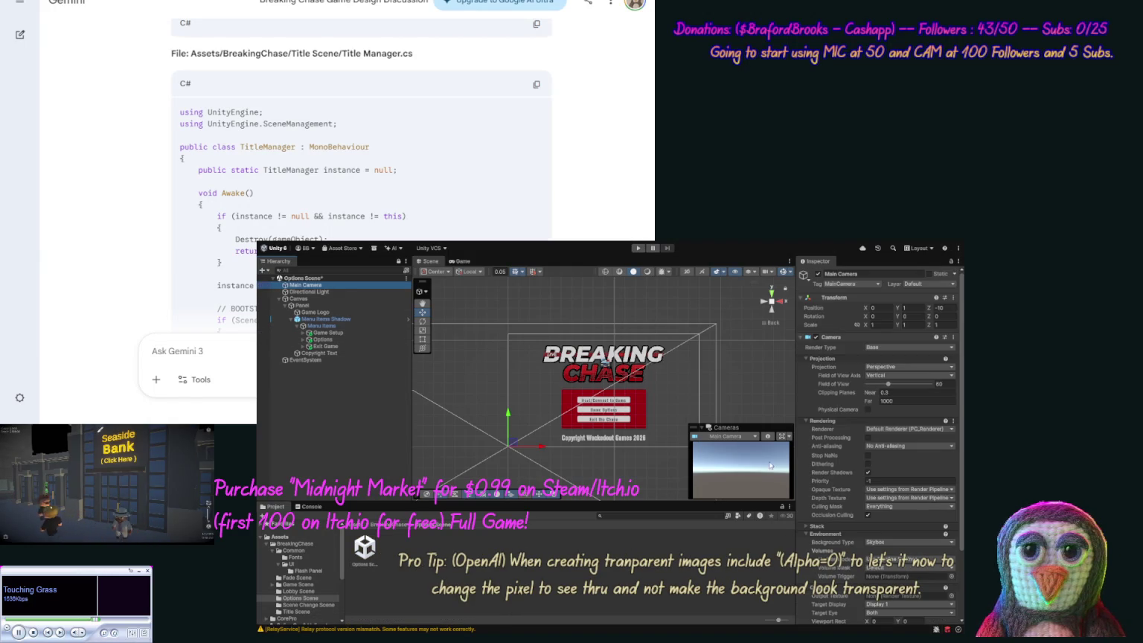
left_click(940, 548)
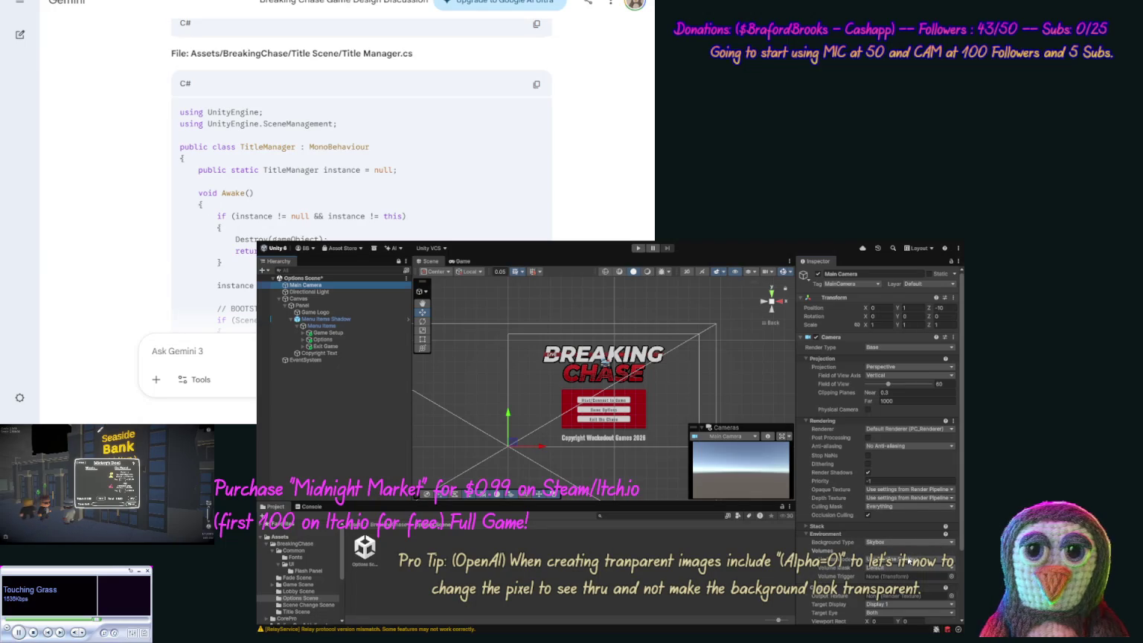